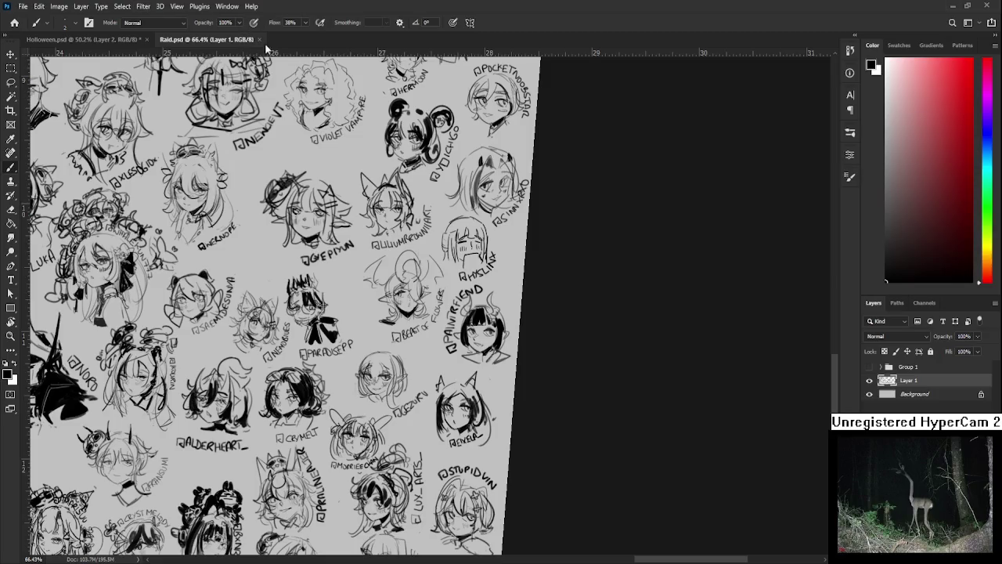
- Close Raid.psd and zoom in on the horned figure in Holloween.psd
{"action": "left_click", "coordinate": [259, 38]}
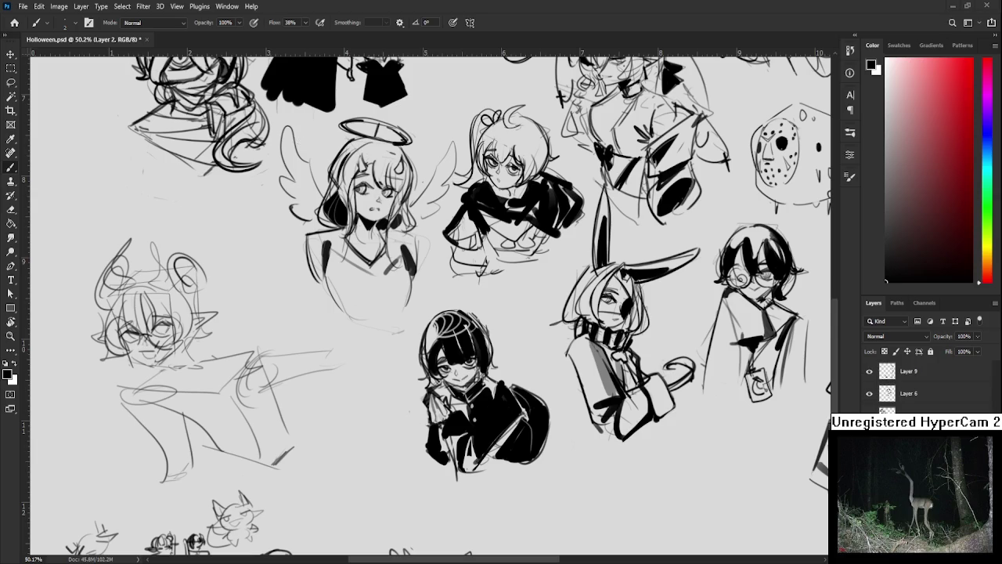
{"action": "scroll", "coordinate": [122, 281], "scroll_direction": "down", "scroll_amount": 3}
{"action": "scroll", "coordinate": [122, 281], "scroll_direction": "up", "scroll_amount": 3}
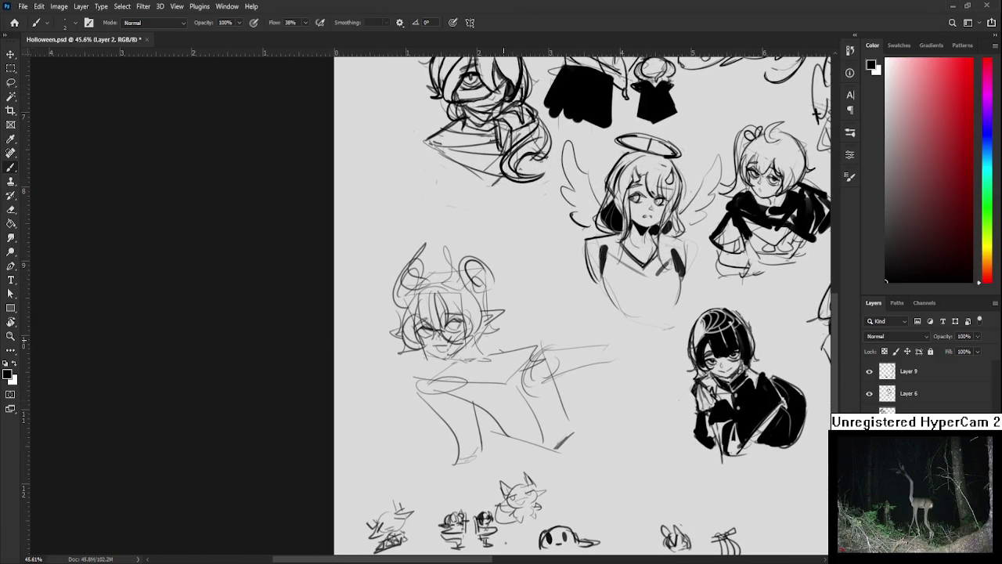
{"action": "scroll", "coordinate": [415, 337], "scroll_direction": "up", "scroll_amount": 3}
{"action": "scroll", "coordinate": [415, 337], "scroll_direction": "up", "scroll_amount": 2}
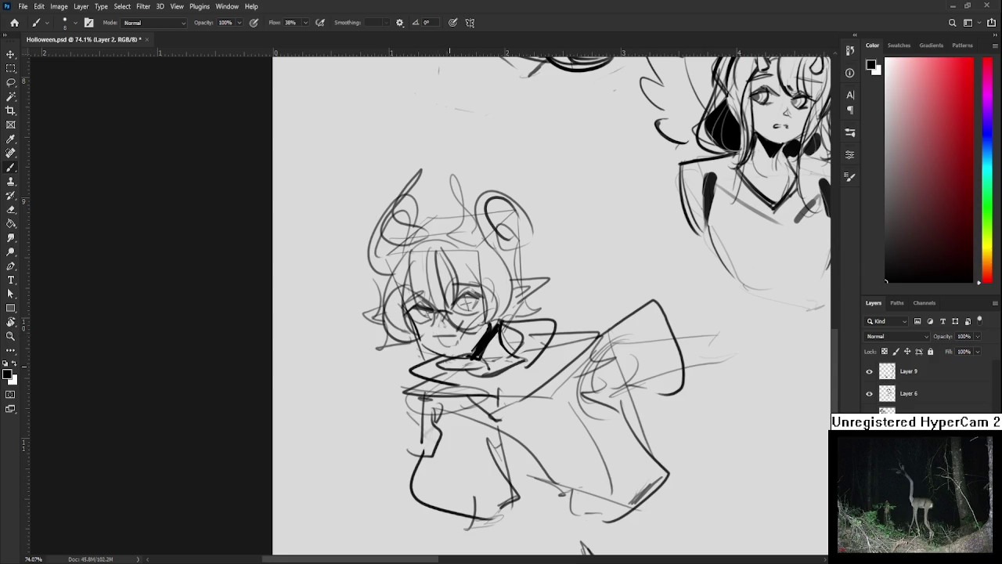
- Rework the horned figure's thick neck stroke into a dark collar
{"action": "left_click_drag", "start_coordinate": [448, 366], "coordinate": [425, 373]}
{"action": "key", "text": "e"}
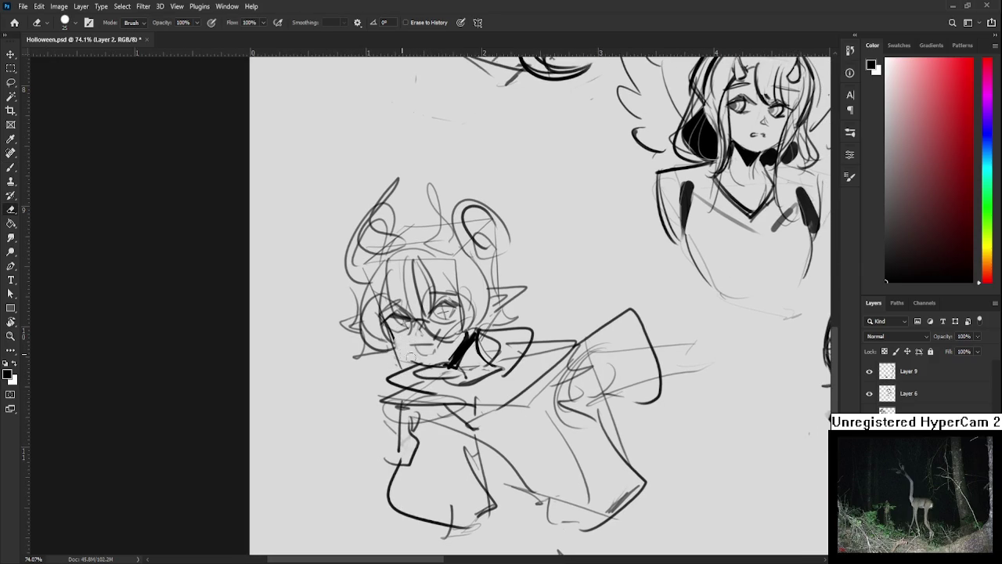
{"action": "key", "text": "b"}
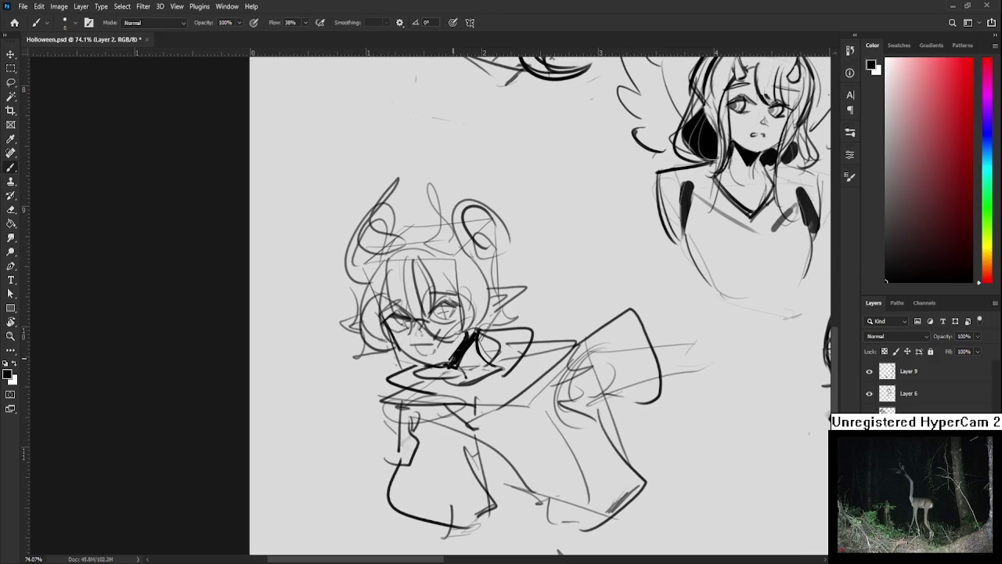
{"action": "key", "text": "e"}
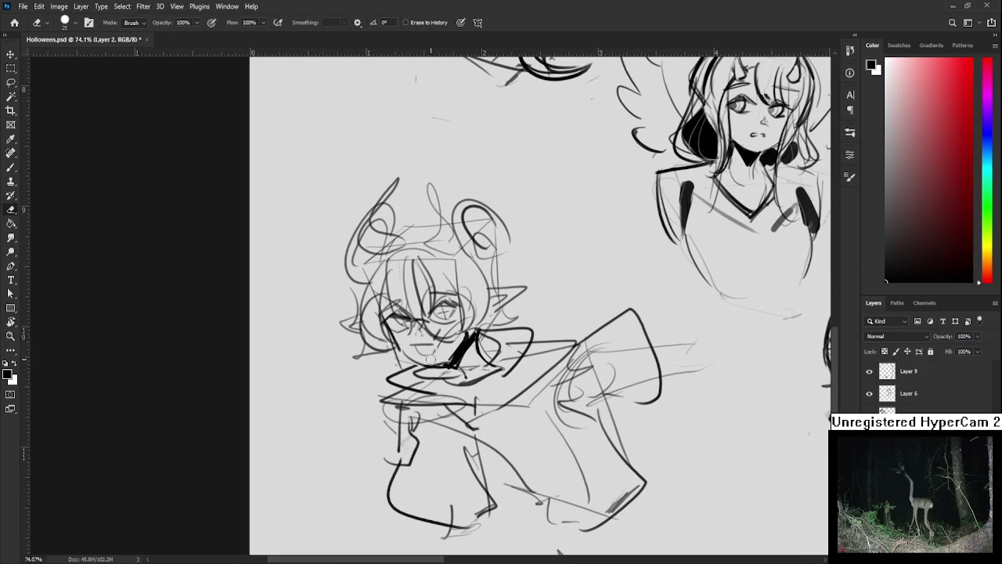
{"action": "key", "text": "b"}
{"action": "left_click_drag", "start_coordinate": [448, 354], "coordinate": [470, 338]}
- Erase stray chin and neck lines and redo the small smile after undoing a misdrawn stroke
{"action": "key", "text": "e"}
{"action": "mouse_move", "coordinate": [435, 354]}
{"action": "left_mouse_down"}
{"action": "mouse_move", "coordinate": [415, 343]}
{"action": "mouse_move", "coordinate": [439, 352]}
{"action": "left_mouse_up"}
{"action": "key", "text": "b"}
{"action": "key", "text": "ctrl+z"}
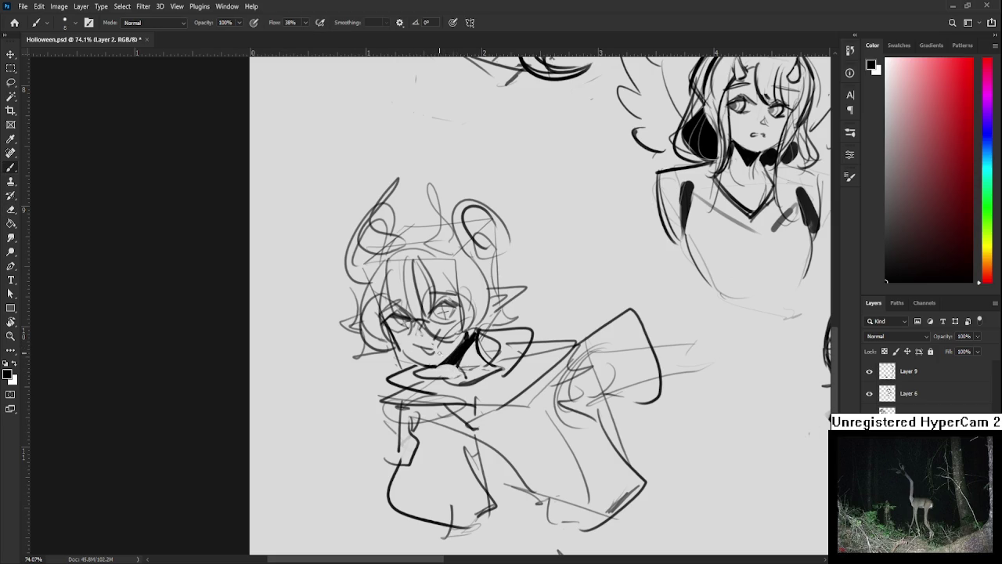
{"action": "left_click_drag", "start_coordinate": [491, 324], "coordinate": [494, 342]}
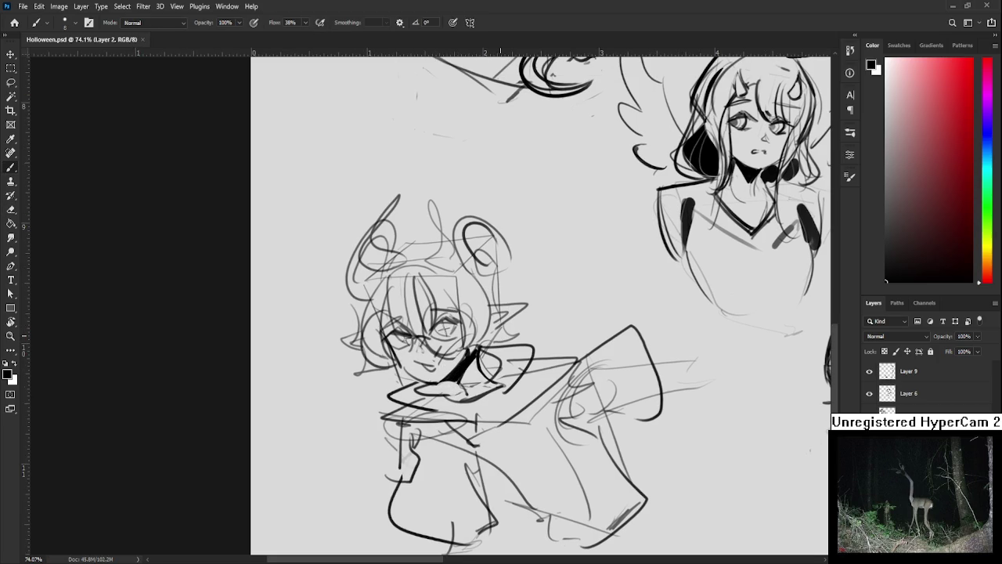
{"action": "scroll", "coordinate": [502, 329], "scroll_direction": "down", "scroll_amount": 1}
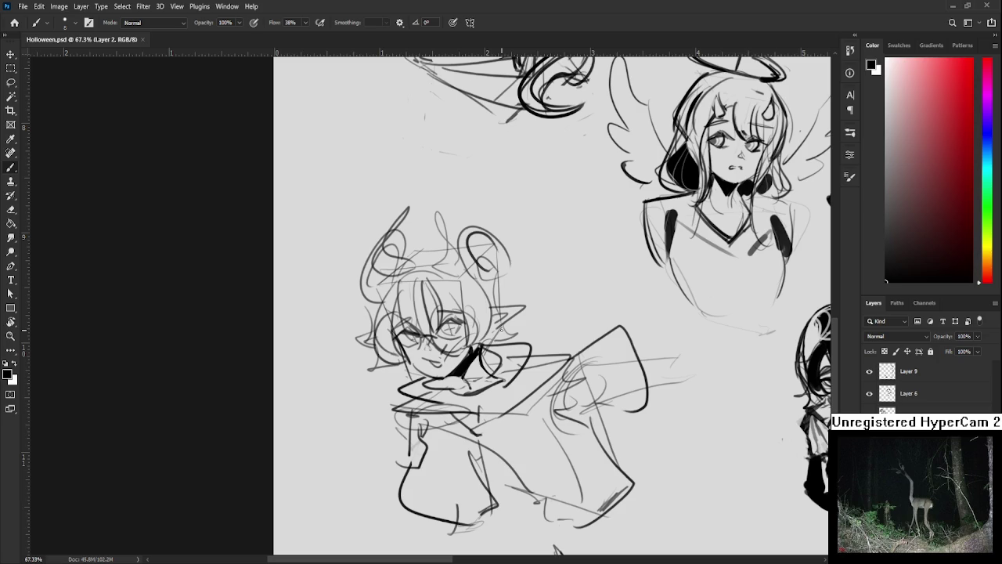
- Lasso-select the horned figure sketch with the page's left edge in view
{"action": "scroll", "coordinate": [446, 336], "scroll_direction": "down", "scroll_amount": 5}
{"action": "scroll", "coordinate": [313, 438], "scroll_direction": "up", "scroll_amount": 2}
{"action": "left_click_drag", "start_coordinate": [349, 417], "coordinate": [578, 386]}
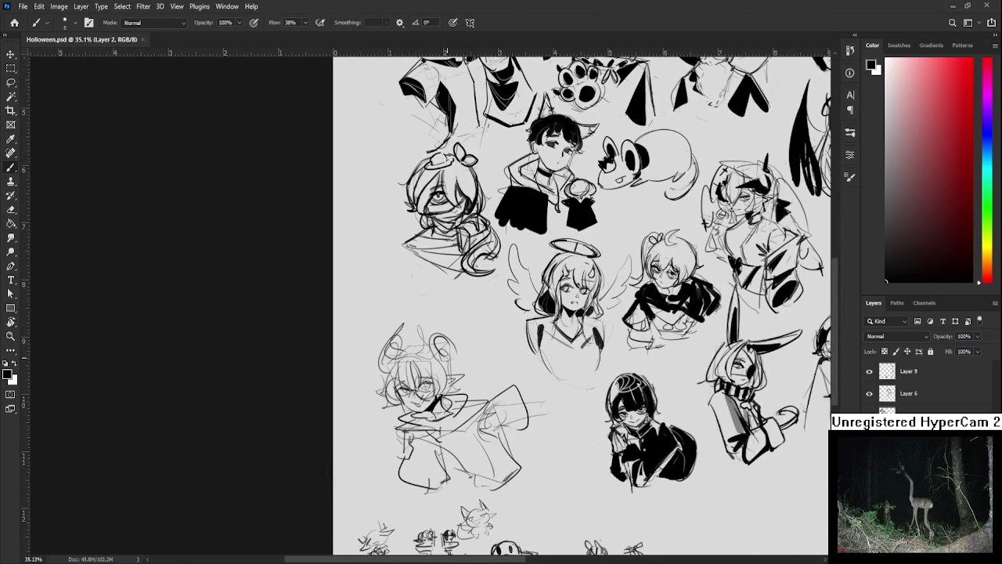
{"action": "key", "text": "l"}
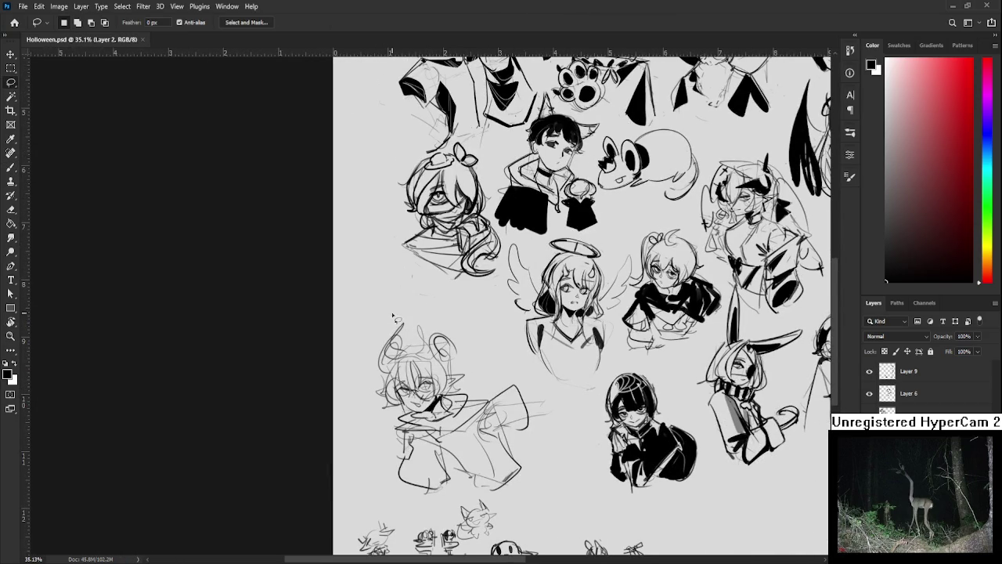
{"action": "mouse_move", "coordinate": [397, 294]}
{"action": "left_mouse_down"}
{"action": "mouse_move", "coordinate": [461, 499]}
{"action": "mouse_move", "coordinate": [548, 366]}
{"action": "left_mouse_up"}
- Scale the selected horned figure to 81.58%, move it up-left, commit and deselect
{"action": "key", "text": "ctrl+t"}
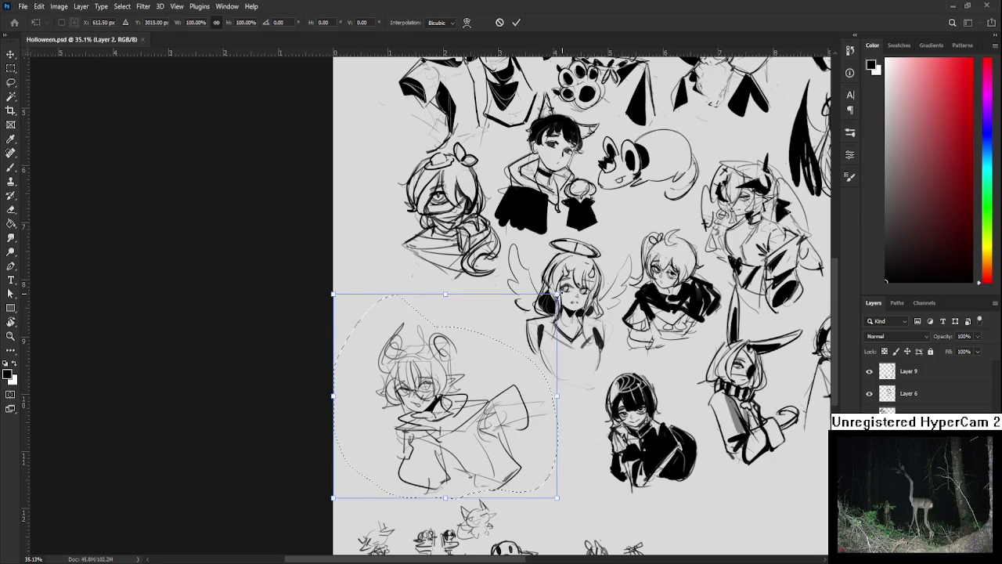
{"action": "left_click_drag", "start_coordinate": [558, 295], "coordinate": [496, 346]}
{"action": "left_click_drag", "start_coordinate": [415, 439], "coordinate": [395, 344]}
{"action": "left_click_drag", "start_coordinate": [473, 257], "coordinate": [496, 237]}
{"action": "left_click_drag", "start_coordinate": [450, 288], "coordinate": [446, 272]}
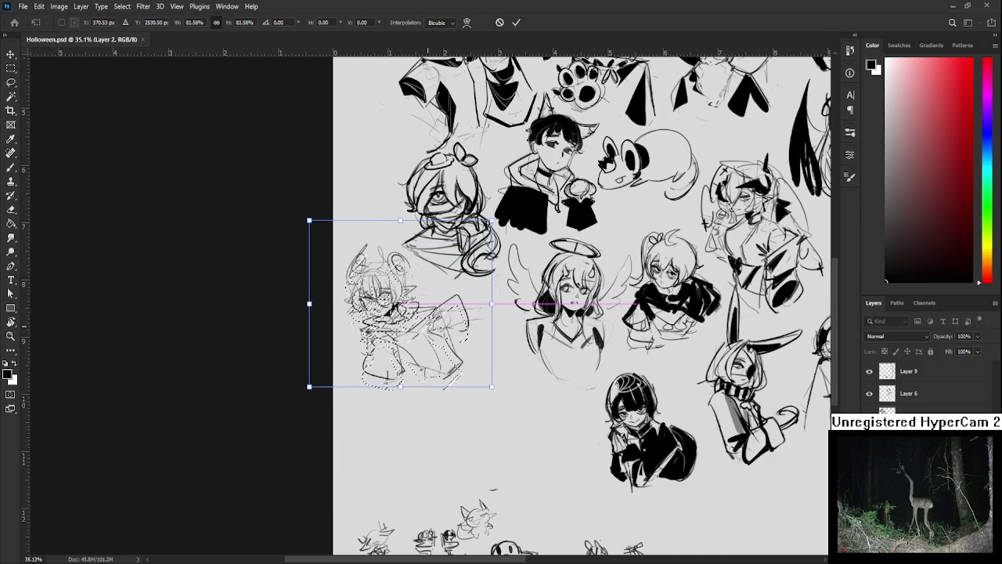
{"action": "key", "text": "Return"}
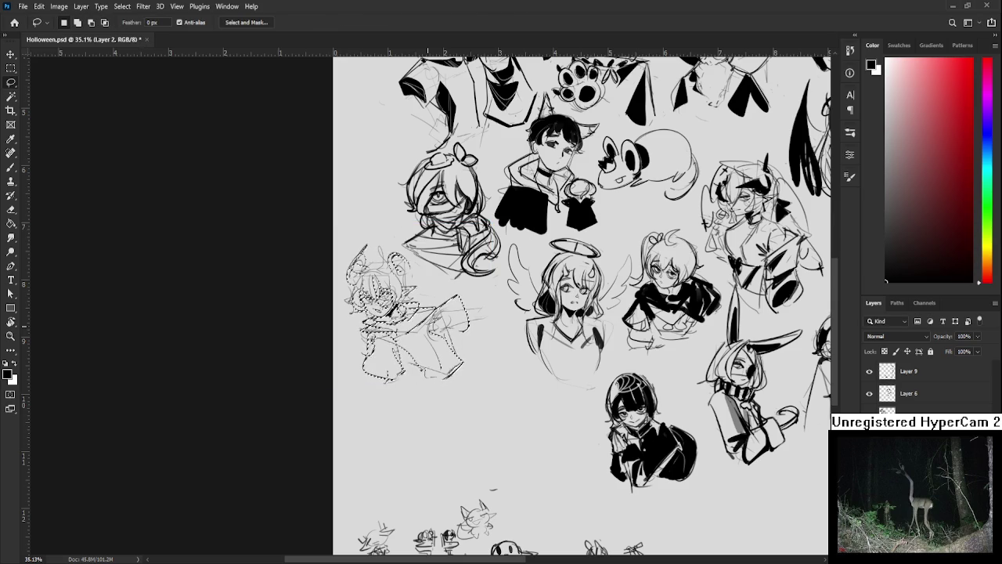
{"action": "key", "text": "ctrl+d"}
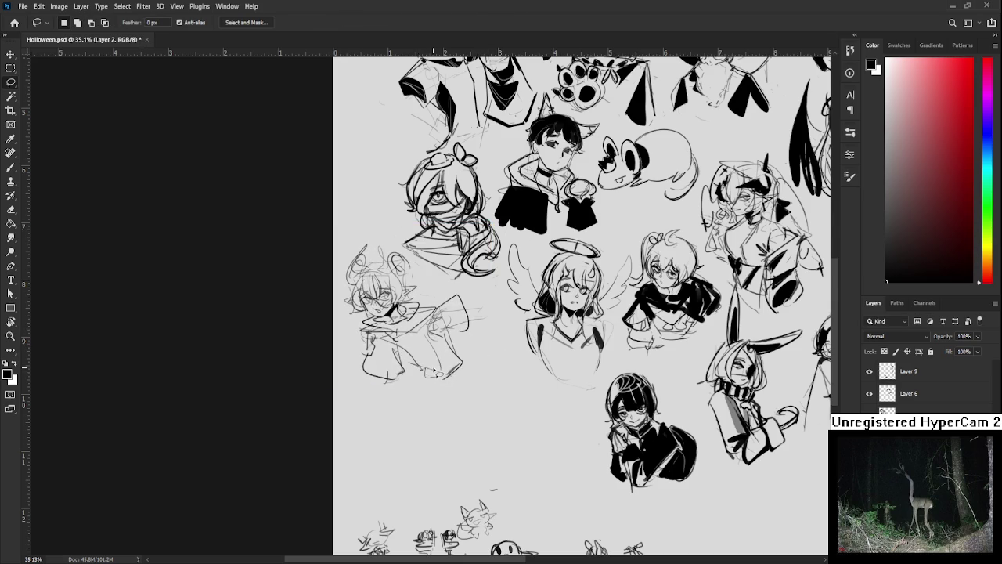
{"action": "scroll", "coordinate": [432, 370], "scroll_direction": "up", "scroll_amount": 1}
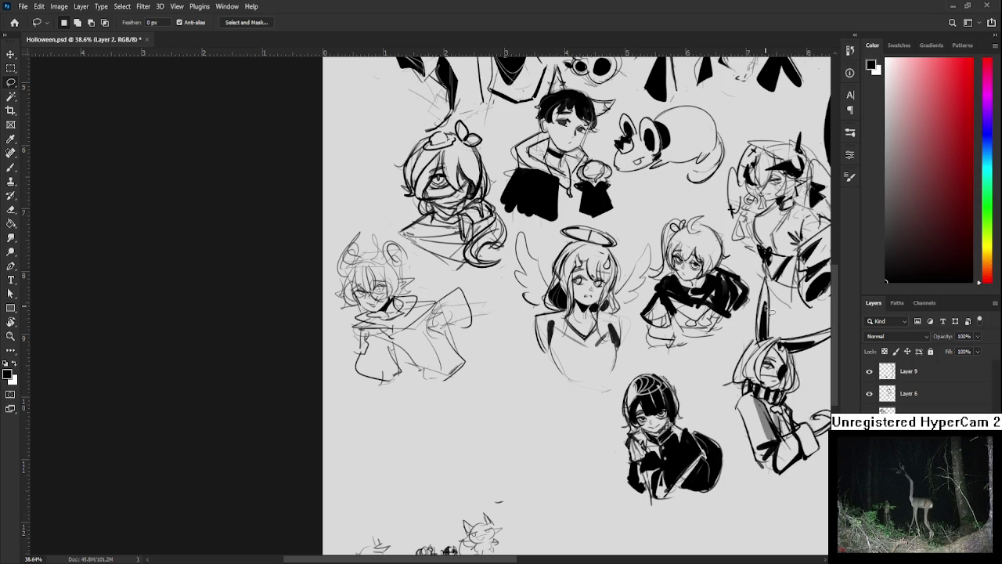
{"action": "scroll", "coordinate": [571, 346], "scroll_direction": "down", "scroll_amount": 1}
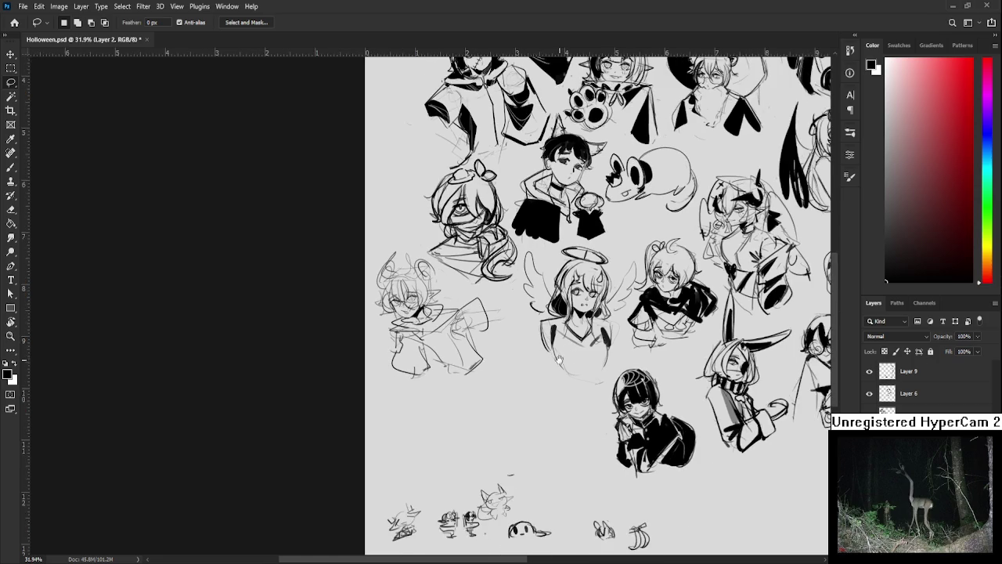
- Hide and reshow the sketch and name-doodle layers to check their contents
{"action": "left_click_drag", "start_coordinate": [561, 357], "coordinate": [496, 326]}
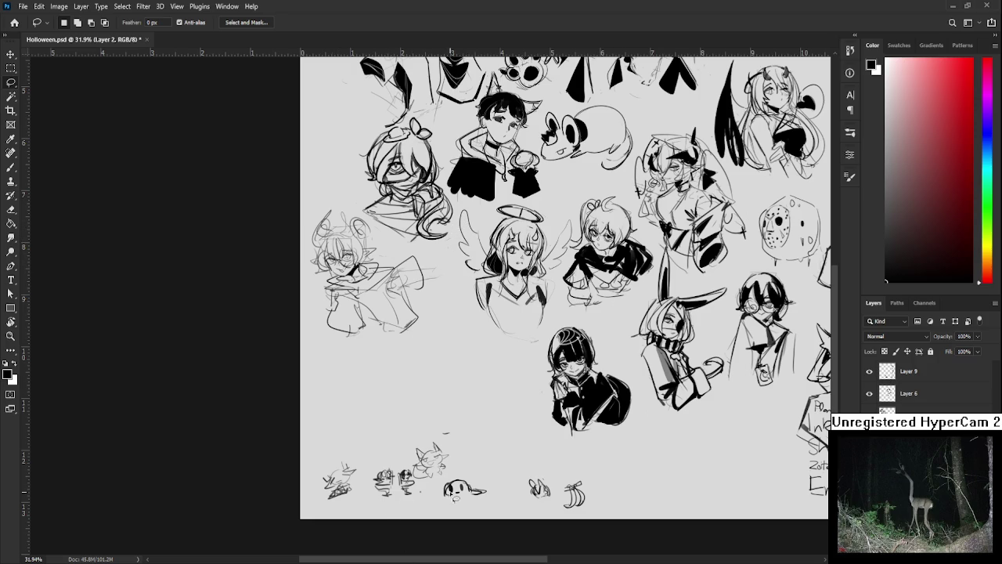
{"action": "scroll", "coordinate": [645, 454], "scroll_direction": "up", "scroll_amount": 3}
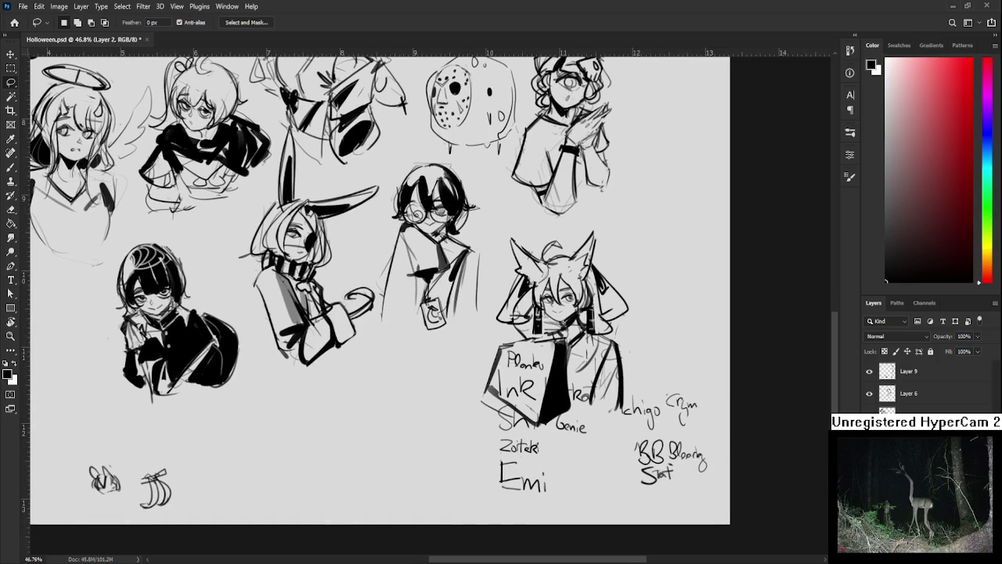
{"action": "left_click", "coordinate": [869, 393]}
{"action": "left_click", "coordinate": [869, 393]}
{"action": "left_click", "coordinate": [869, 371]}
{"action": "left_click", "coordinate": [869, 371]}
- Erase the scribbled name to the right of the ichigo label
{"action": "scroll", "coordinate": [626, 470], "scroll_direction": "up", "scroll_amount": 2}
{"action": "key", "text": "e"}
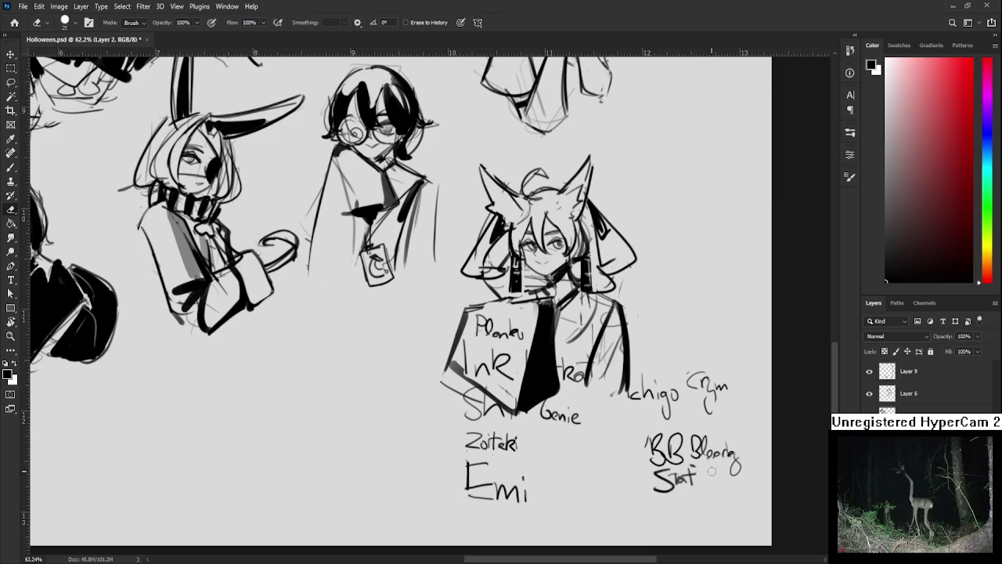
{"action": "mouse_move", "coordinate": [698, 382]}
{"action": "left_mouse_down"}
{"action": "mouse_move", "coordinate": [690, 395]}
{"action": "mouse_move", "coordinate": [706, 408]}
{"action": "mouse_move", "coordinate": [713, 399]}
{"action": "left_mouse_up"}
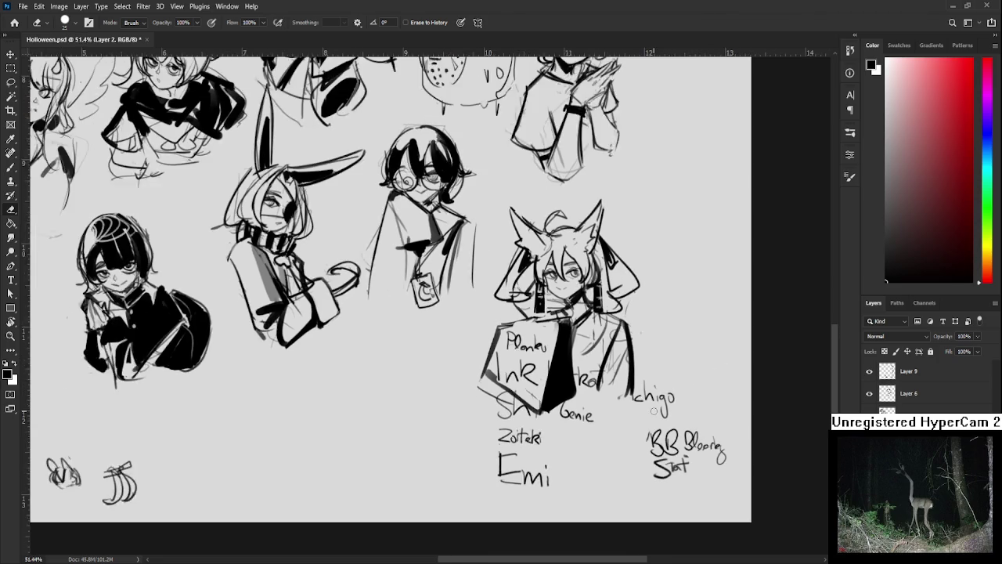
{"action": "scroll", "coordinate": [654, 411], "scroll_direction": "down", "scroll_amount": 2}
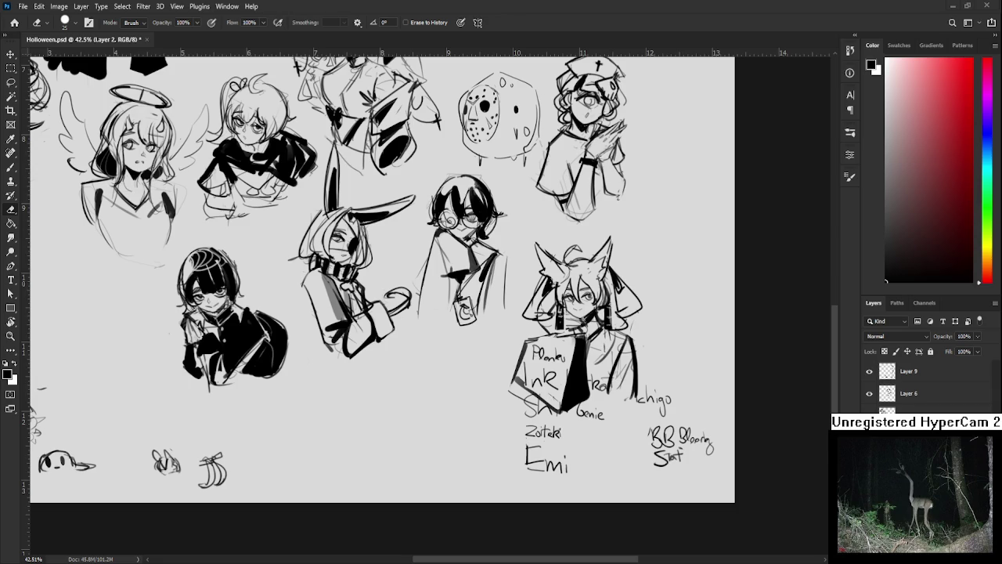
{"action": "scroll", "coordinate": [440, 367], "scroll_direction": "up", "scroll_amount": 3}
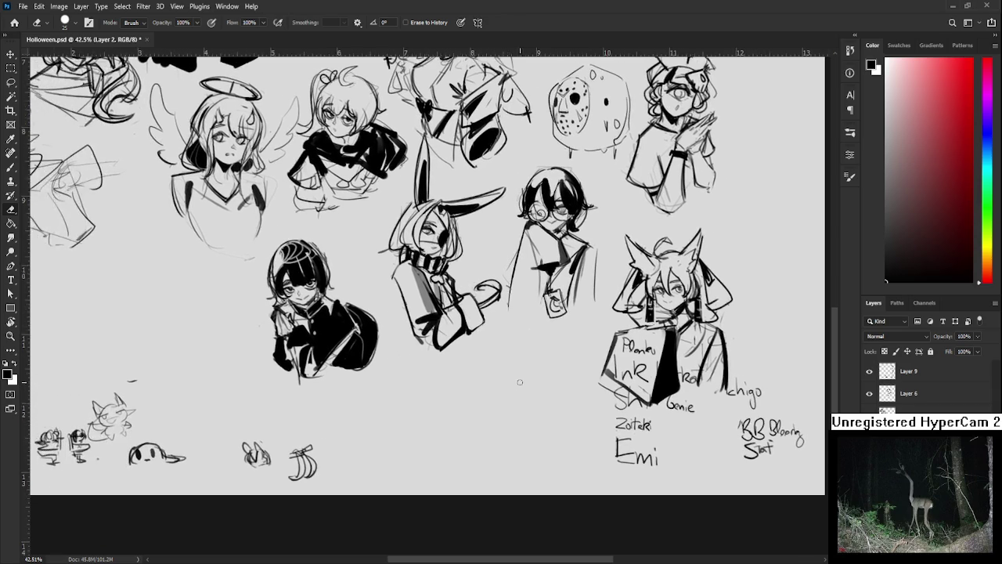
- Fit the page, zoom below the horned figure, and try a cup outline, then undo it
{"action": "key", "text": "ctrl+0"}
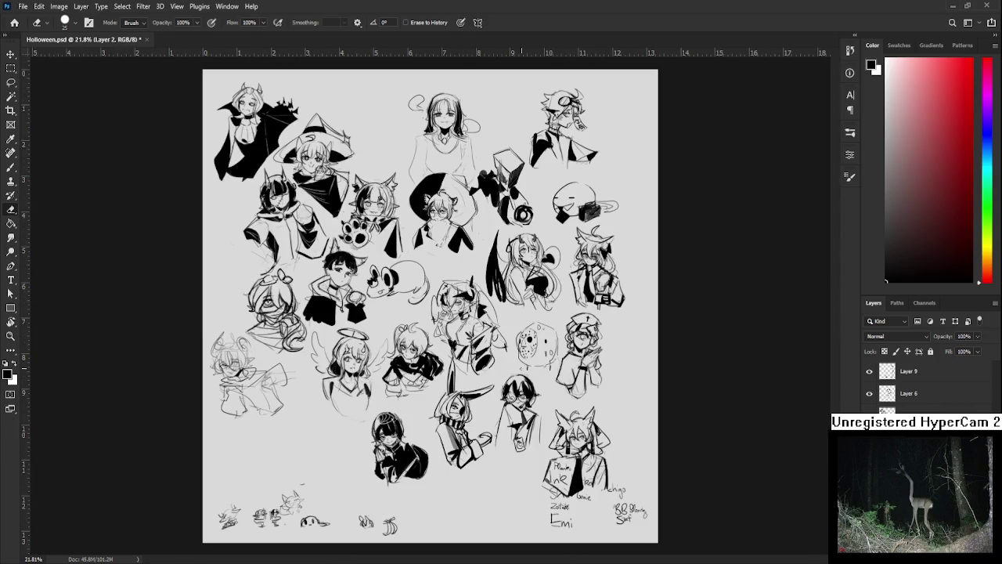
{"action": "scroll", "coordinate": [459, 437], "scroll_direction": "up", "scroll_amount": 2}
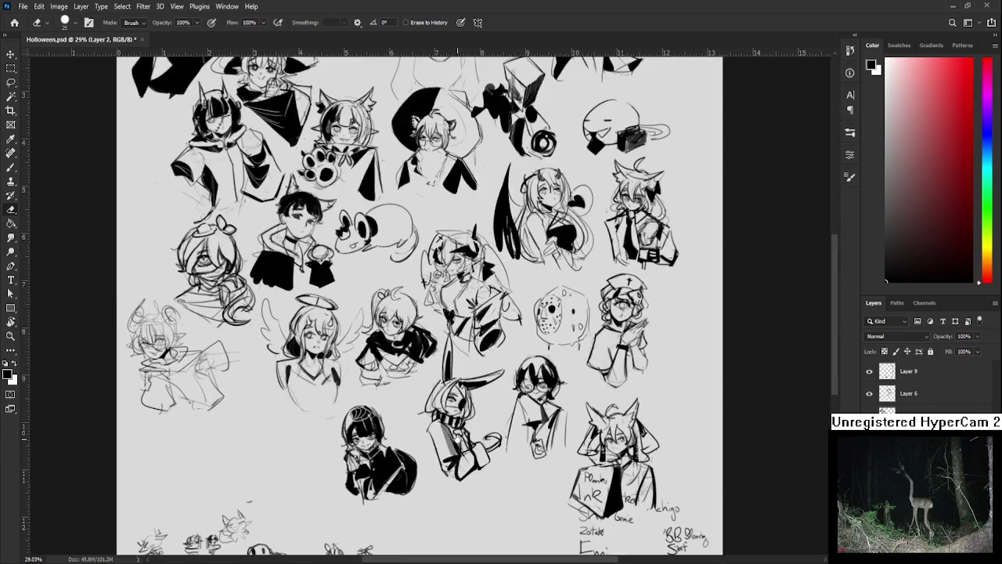
{"action": "scroll", "coordinate": [548, 407], "scroll_direction": "up", "scroll_amount": 1}
{"action": "scroll", "coordinate": [631, 390], "scroll_direction": "up", "scroll_amount": 1}
{"action": "scroll", "coordinate": [414, 401], "scroll_direction": "up", "scroll_amount": 1}
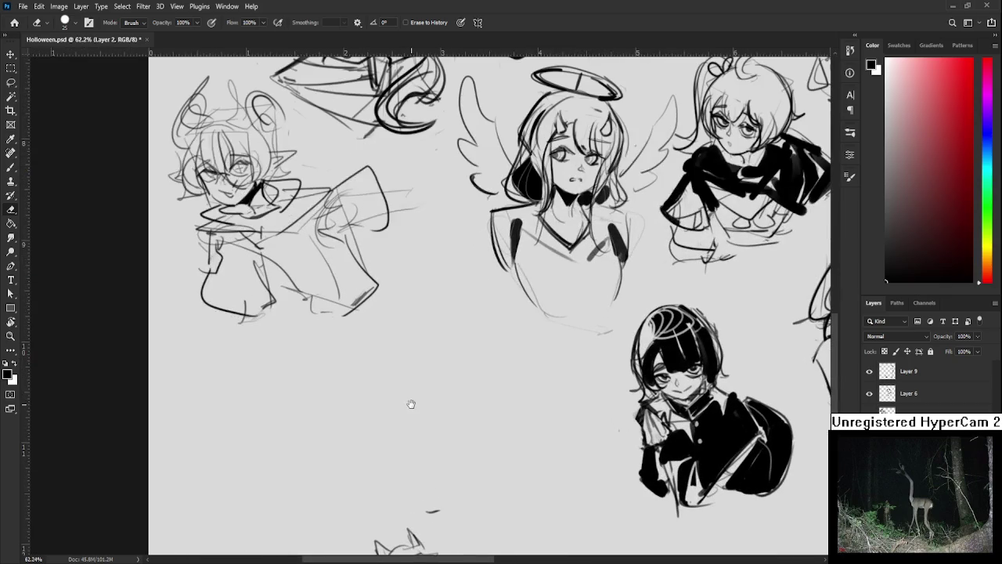
{"action": "key", "text": "b"}
{"action": "left_click_drag", "start_coordinate": [426, 342], "coordinate": [420, 409]}
{"action": "left_click_drag", "start_coordinate": [427, 339], "coordinate": [489, 357]}
{"action": "left_click_drag", "start_coordinate": [490, 360], "coordinate": [468, 430]}
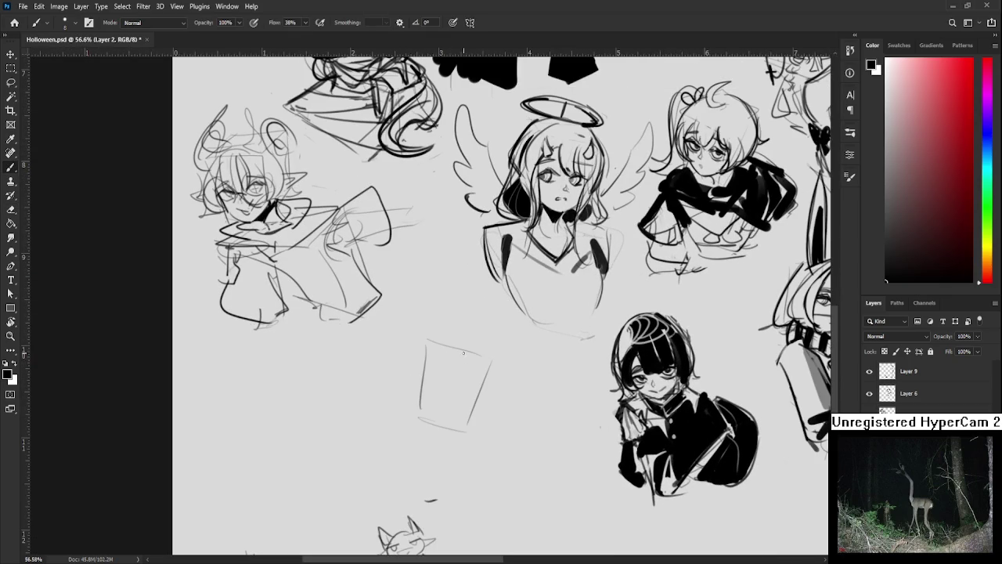
{"action": "key", "text": "ctrl+z"}
{"action": "key", "text": "ctrl+z"}
{"action": "key", "text": "ctrl+z"}
{"action": "key", "text": "ctrl+z"}
- Sketch a box with a vertical divider and top face, undoing misplaced strokes
{"action": "mouse_move", "coordinate": [400, 345]}
{"action": "left_mouse_down"}
{"action": "mouse_move", "coordinate": [416, 415]}
{"action": "mouse_move", "coordinate": [458, 332]}
{"action": "left_mouse_up"}
{"action": "left_click_drag", "start_coordinate": [458, 333], "coordinate": [468, 403]}
{"action": "left_click_drag", "start_coordinate": [410, 418], "coordinate": [468, 406]}
{"action": "left_click_drag", "start_coordinate": [426, 335], "coordinate": [441, 411]}
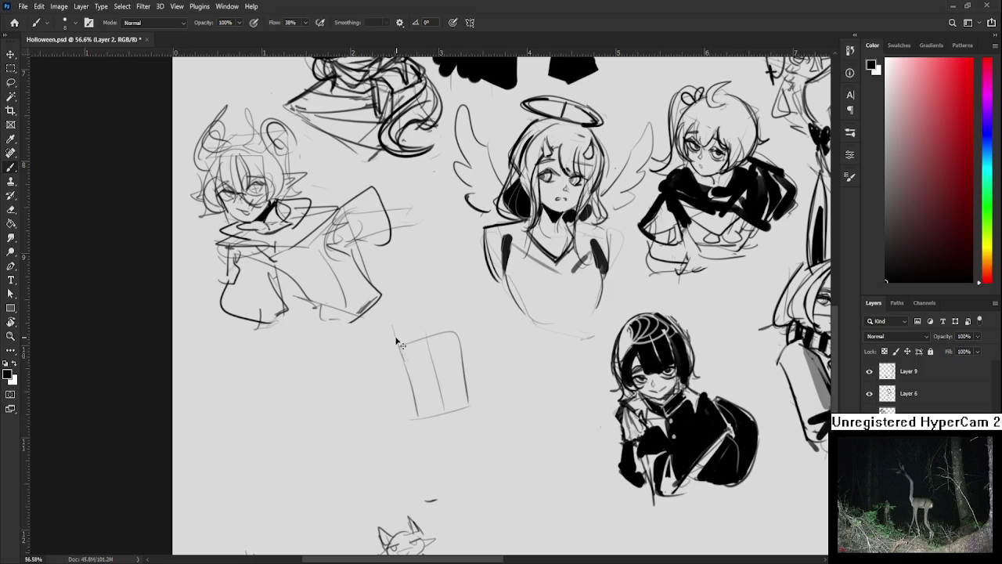
{"action": "mouse_move", "coordinate": [390, 328]}
{"action": "left_mouse_down"}
{"action": "mouse_move", "coordinate": [462, 330]}
{"action": "mouse_move", "coordinate": [411, 419]}
{"action": "mouse_move", "coordinate": [395, 399]}
{"action": "mouse_move", "coordinate": [417, 415]}
{"action": "mouse_move", "coordinate": [447, 380]}
{"action": "mouse_move", "coordinate": [453, 402]}
{"action": "left_mouse_up"}
{"action": "key", "text": "ctrl+z"}
{"action": "key", "text": "ctrl+z"}
{"action": "mouse_move", "coordinate": [446, 327]}
{"action": "left_mouse_down"}
{"action": "mouse_move", "coordinate": [449, 394]}
{"action": "mouse_move", "coordinate": [466, 320]}
{"action": "left_mouse_up"}
- Add an oval base inside the box and long lines trailing below it
{"action": "key", "text": "ctrl+z"}
{"action": "mouse_move", "coordinate": [429, 352]}
{"action": "left_mouse_down"}
{"action": "mouse_move", "coordinate": [466, 351]}
{"action": "mouse_move", "coordinate": [453, 403]}
{"action": "left_mouse_up"}
{"action": "key", "text": "ctrl+z"}
{"action": "mouse_move", "coordinate": [442, 368]}
{"action": "left_mouse_down"}
{"action": "mouse_move", "coordinate": [446, 394]}
{"action": "mouse_move", "coordinate": [462, 389]}
{"action": "left_mouse_up"}
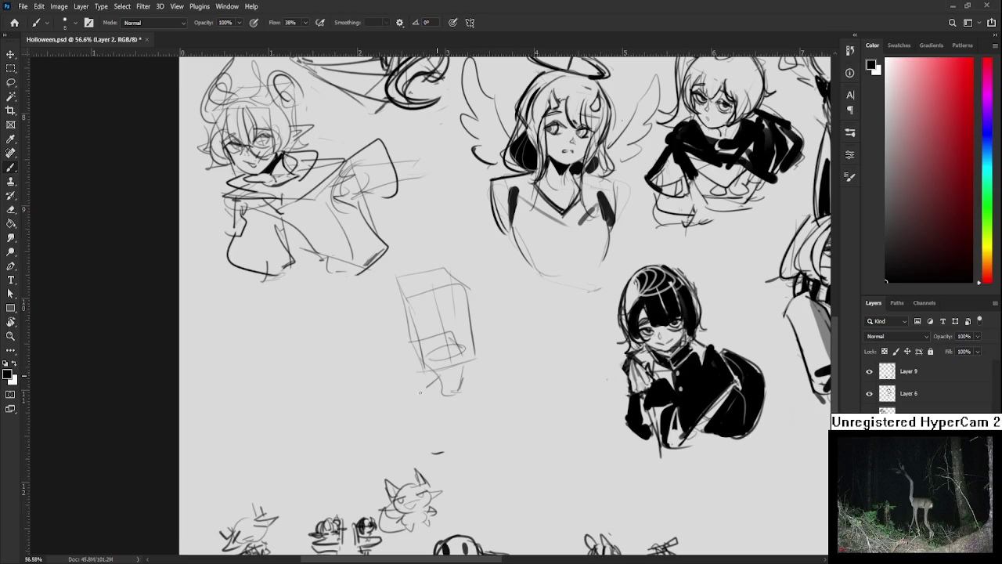
{"action": "mouse_move", "coordinate": [396, 366]}
{"action": "left_mouse_down"}
{"action": "mouse_move", "coordinate": [464, 422]}
{"action": "mouse_move", "coordinate": [485, 406]}
{"action": "mouse_move", "coordinate": [406, 348]}
{"action": "mouse_move", "coordinate": [446, 463]}
{"action": "left_mouse_up"}
{"action": "left_click_drag", "start_coordinate": [490, 384], "coordinate": [470, 452]}
{"action": "left_click_drag", "start_coordinate": [482, 403], "coordinate": [472, 426]}
{"action": "mouse_move", "coordinate": [477, 381]}
{"action": "left_mouse_down"}
{"action": "mouse_move", "coordinate": [477, 391]}
{"action": "mouse_move", "coordinate": [471, 385]}
{"action": "left_mouse_up"}
{"action": "key", "text": "e"}
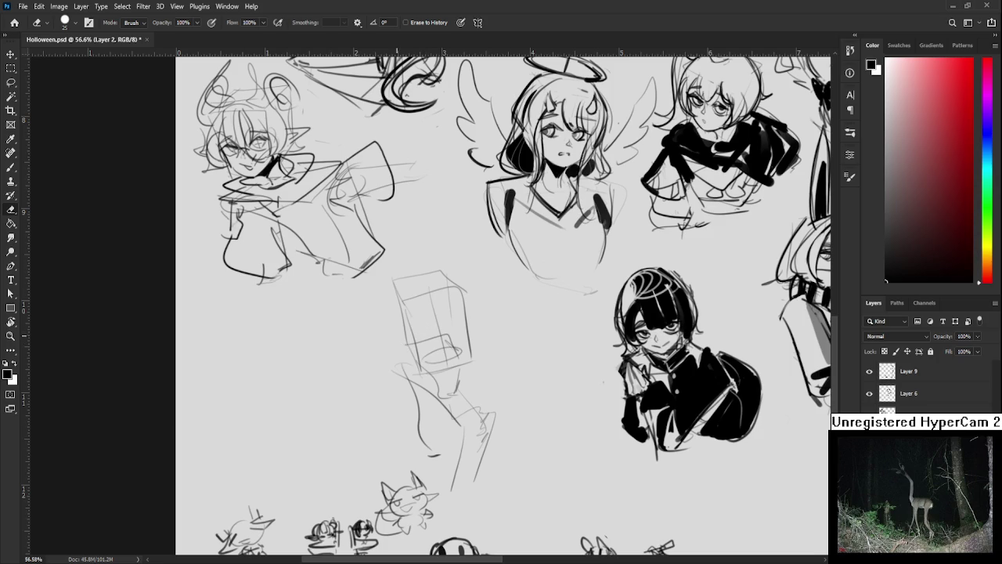
- Lasso the box sketch, scale it to 82%, commit and deselect
{"action": "key", "text": "bracketright"}
{"action": "key", "text": "bracketright"}
{"action": "key", "text": "bracketright"}
{"action": "key", "text": "l"}
{"action": "left_click_drag", "start_coordinate": [436, 381], "coordinate": [450, 387]}
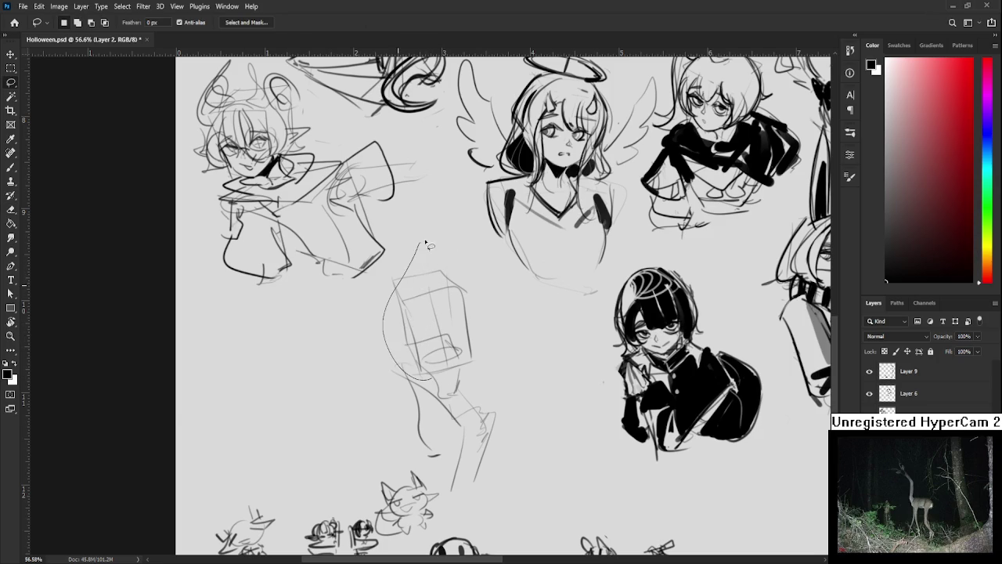
{"action": "key", "text": "ctrl+t"}
{"action": "left_click_drag", "start_coordinate": [494, 237], "coordinate": [467, 290]}
{"action": "key", "text": "Return"}
{"action": "key", "text": "ctrl+d"}
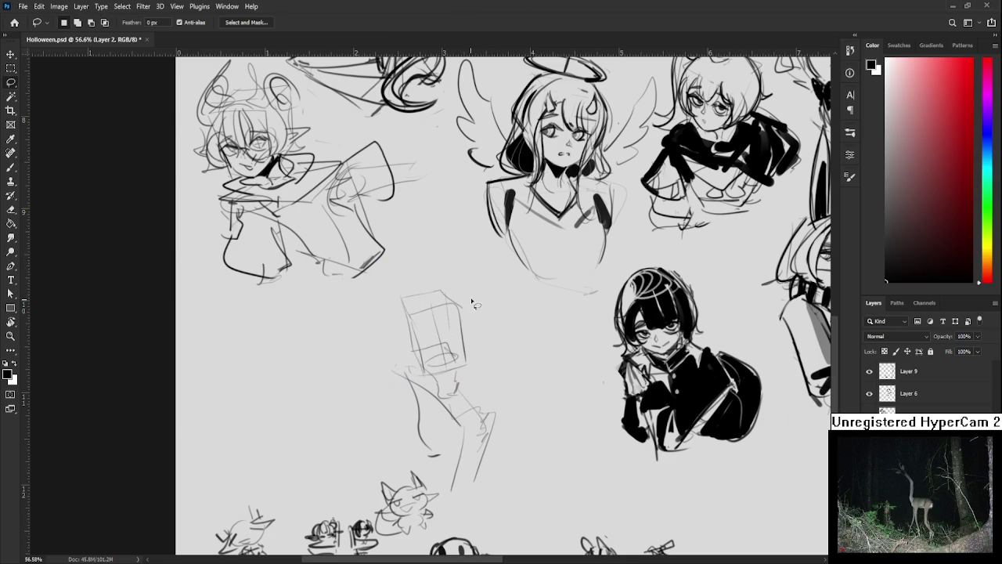
- Set the Eraser to size 200 and adjust the view over the sketches
{"action": "scroll", "coordinate": [439, 365], "scroll_direction": "down", "scroll_amount": 2}
{"action": "key", "text": "e"}
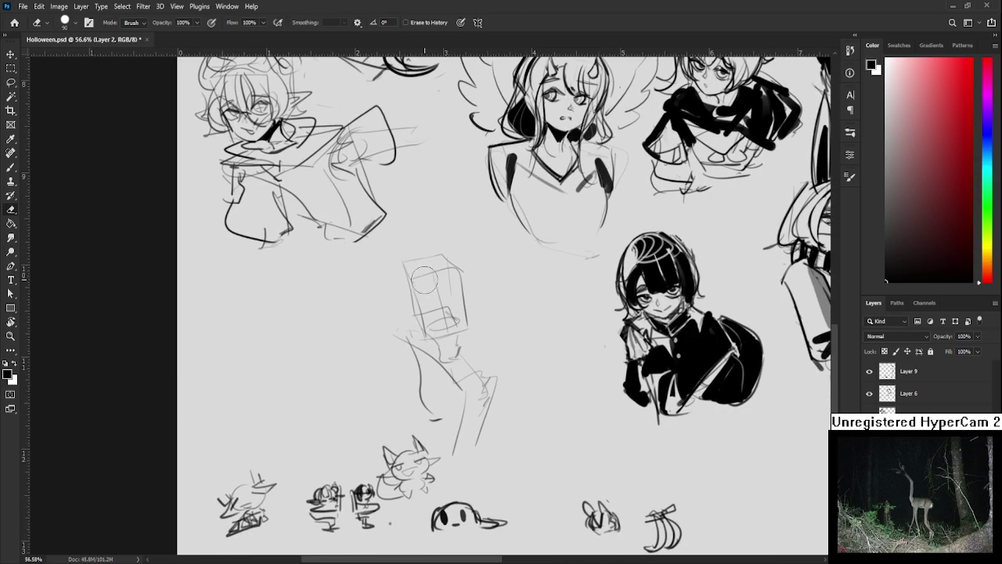
{"action": "key", "text": "bracketright"}
{"action": "key", "text": "bracketright"}
{"action": "key", "text": "bracketright"}
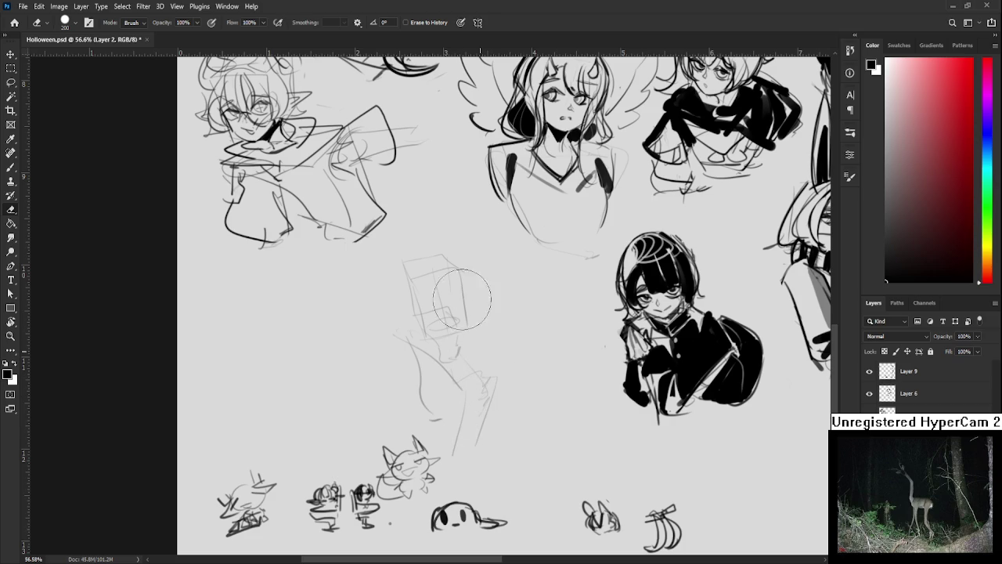
{"action": "left_click_drag", "start_coordinate": [461, 270], "coordinate": [455, 288]}
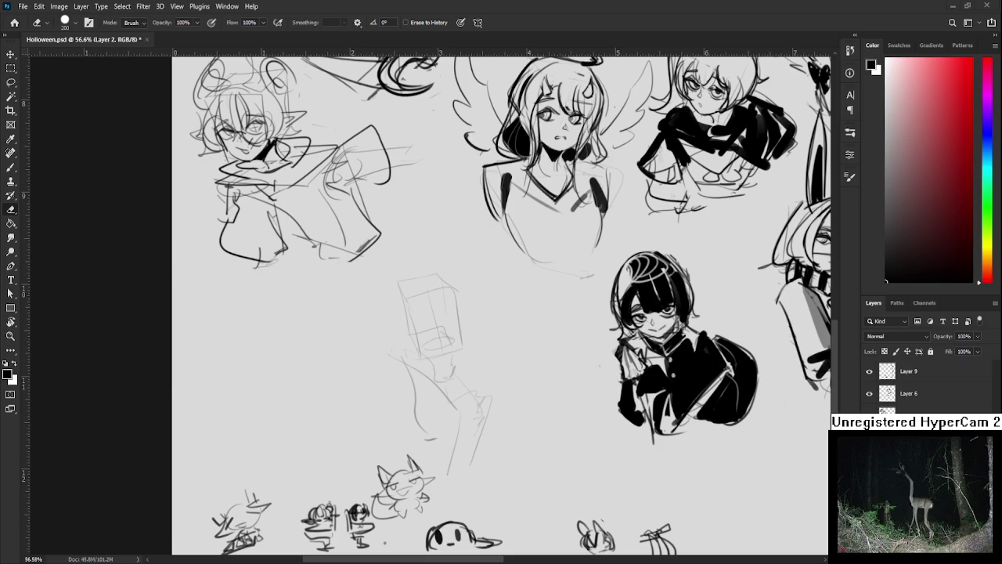
{"action": "scroll", "coordinate": [436, 319], "scroll_direction": "up", "scroll_amount": 2}
{"action": "key", "text": "b"}
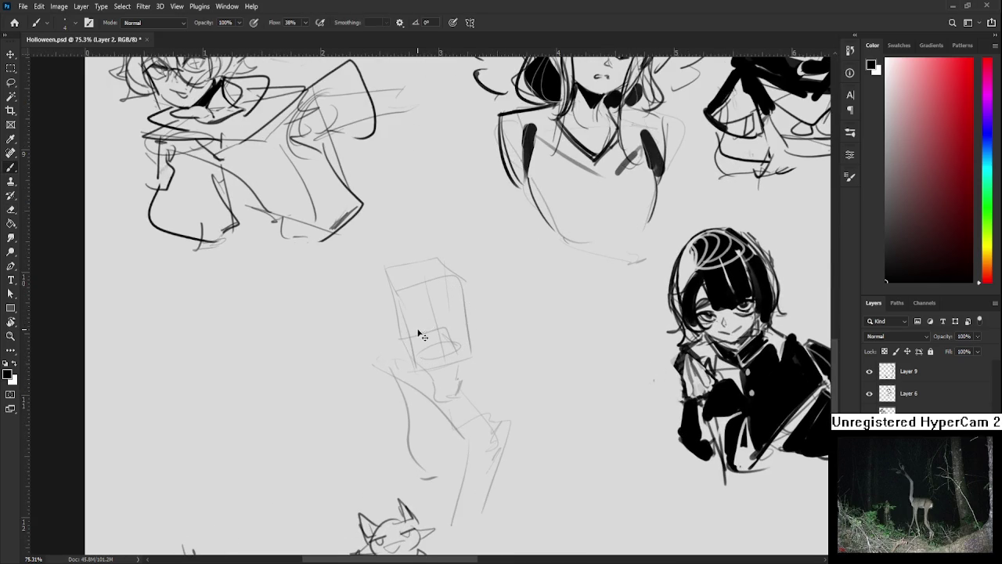
- Sketch the fox's eye with pupil, iris and a dark stroke above it
{"action": "left_click_drag", "start_coordinate": [404, 337], "coordinate": [428, 334]}
{"action": "mouse_move", "coordinate": [421, 324]}
{"action": "left_mouse_down"}
{"action": "mouse_move", "coordinate": [431, 320]}
{"action": "mouse_move", "coordinate": [414, 330]}
{"action": "left_mouse_up"}
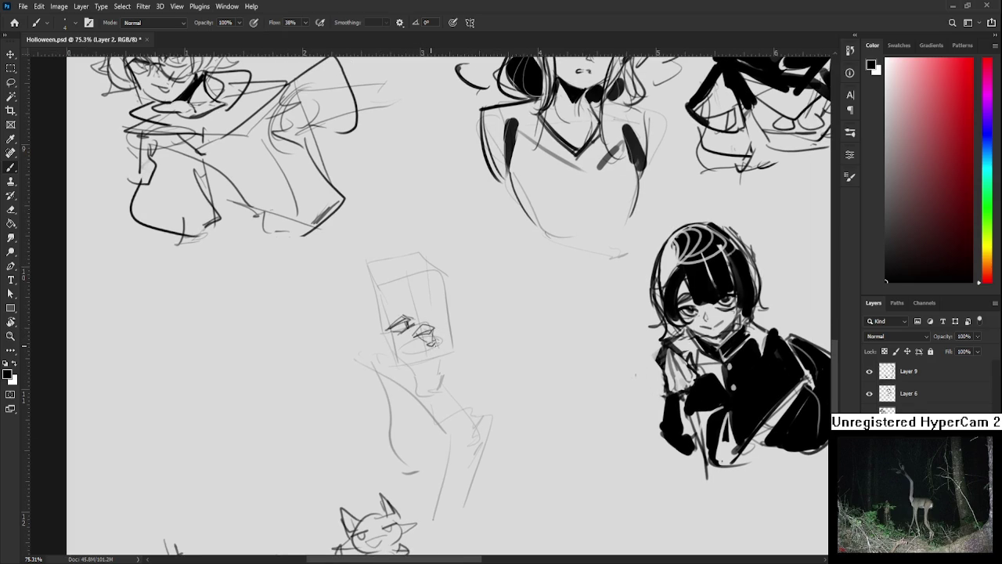
{"action": "left_click_drag", "start_coordinate": [430, 341], "coordinate": [419, 359]}
{"action": "mouse_move", "coordinate": [432, 342]}
{"action": "left_mouse_down"}
{"action": "mouse_move", "coordinate": [412, 354]}
{"action": "mouse_move", "coordinate": [429, 357]}
{"action": "mouse_move", "coordinate": [420, 343]}
{"action": "mouse_move", "coordinate": [429, 348]}
{"action": "left_mouse_up"}
{"action": "key", "text": "ctrl+z"}
- Add hair strands over the eye and draw the left and right pointed ears
{"action": "mouse_move", "coordinate": [402, 310]}
{"action": "left_mouse_down"}
{"action": "mouse_move", "coordinate": [426, 335]}
{"action": "mouse_move", "coordinate": [401, 323]}
{"action": "left_mouse_up"}
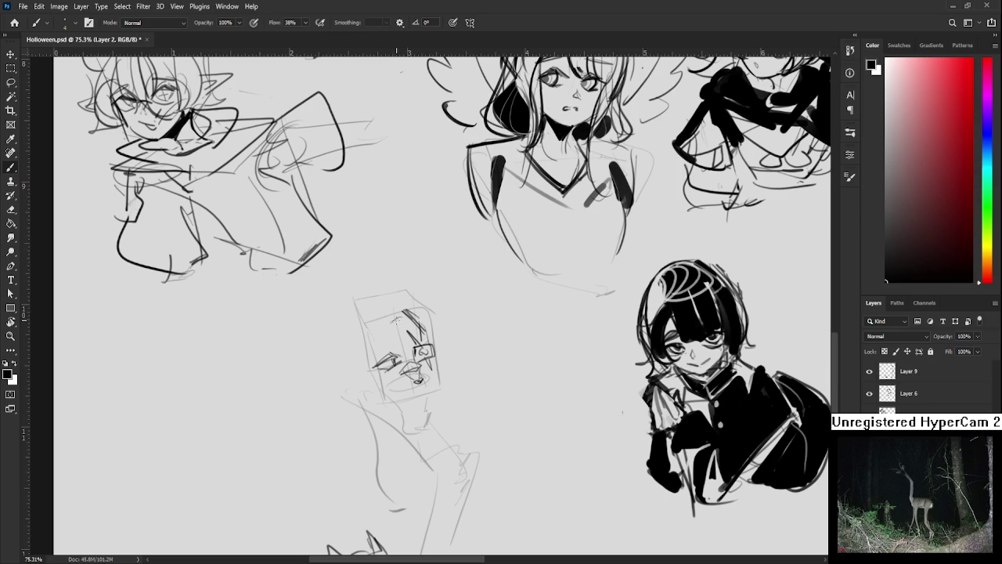
{"action": "mouse_move", "coordinate": [360, 298]}
{"action": "left_mouse_down"}
{"action": "mouse_move", "coordinate": [372, 348]}
{"action": "mouse_move", "coordinate": [351, 326]}
{"action": "mouse_move", "coordinate": [366, 341]}
{"action": "left_mouse_up"}
{"action": "key", "text": "ctrl+z"}
{"action": "mouse_move", "coordinate": [359, 288]}
{"action": "left_mouse_down"}
{"action": "mouse_move", "coordinate": [387, 311]}
{"action": "mouse_move", "coordinate": [362, 337]}
{"action": "left_mouse_up"}
{"action": "mouse_move", "coordinate": [403, 310]}
{"action": "left_mouse_down"}
{"action": "mouse_move", "coordinate": [415, 273]}
{"action": "mouse_move", "coordinate": [436, 332]}
{"action": "mouse_move", "coordinate": [415, 274]}
{"action": "mouse_move", "coordinate": [427, 331]}
{"action": "mouse_move", "coordinate": [414, 286]}
{"action": "left_mouse_up"}
{"action": "key", "text": "ctrl+z"}
{"action": "key", "text": "ctrl+z"}
{"action": "key", "text": "ctrl+z"}
{"action": "left_click_drag", "start_coordinate": [413, 288], "coordinate": [423, 321]}
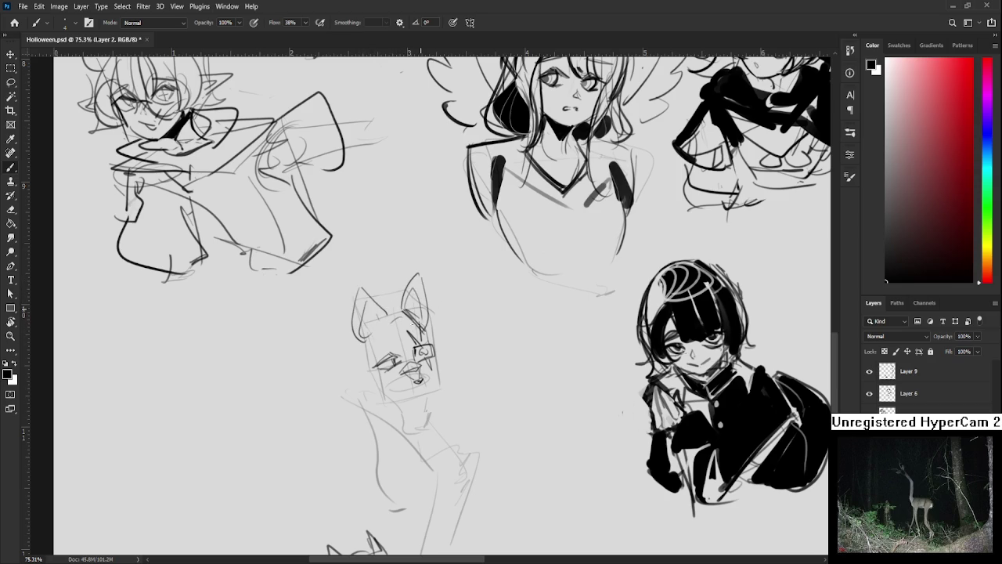
- Draw curly hair on the head's left side and strokes on the face's right, eraser size 9
{"action": "left_click_drag", "start_coordinate": [350, 324], "coordinate": [362, 363]}
{"action": "key", "text": "ctrl+z"}
{"action": "mouse_move", "coordinate": [354, 367]}
{"action": "left_mouse_down"}
{"action": "mouse_move", "coordinate": [384, 379]}
{"action": "mouse_move", "coordinate": [408, 373]}
{"action": "left_mouse_up"}
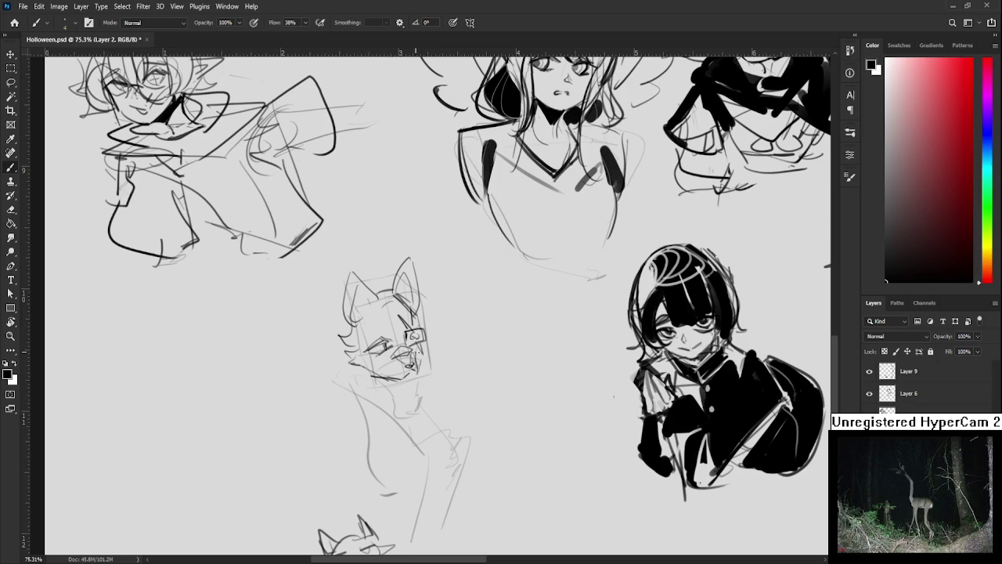
{"action": "left_click_drag", "start_coordinate": [421, 335], "coordinate": [436, 357]}
{"action": "key", "text": "e"}
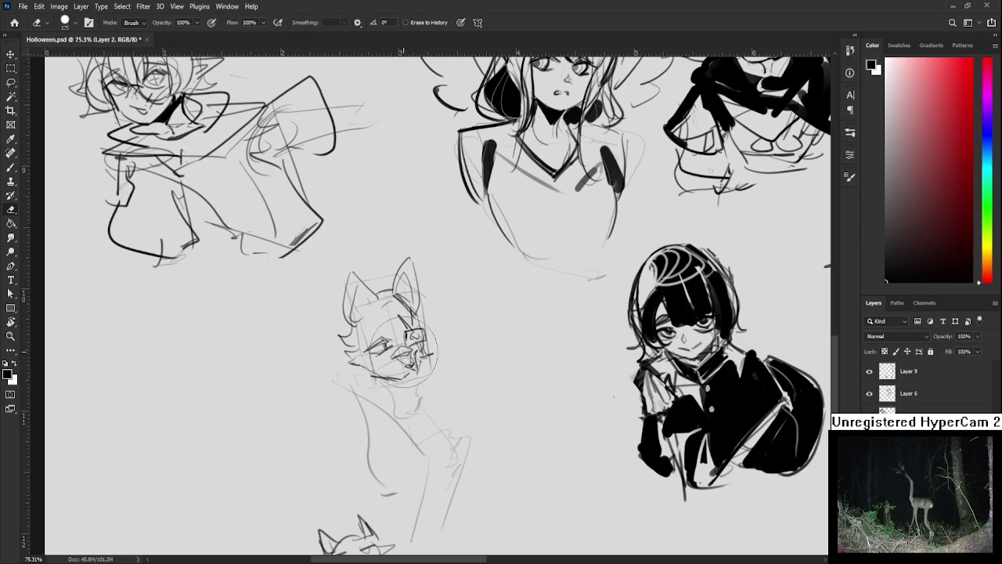
{"action": "key", "text": "bracketleft"}
{"action": "key", "text": "bracketleft"}
{"action": "key", "text": "bracketleft"}
{"action": "key", "text": "b"}
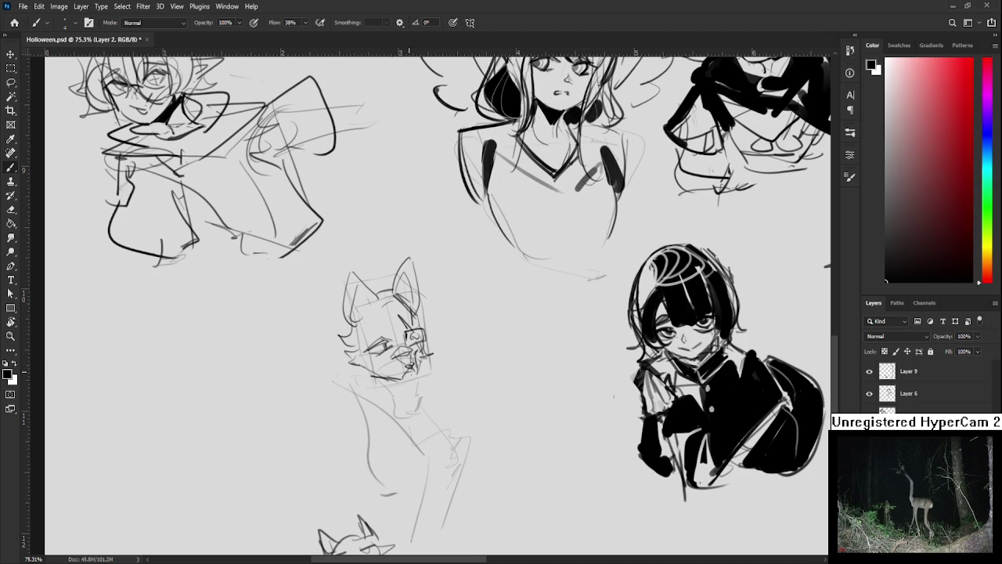
- Draw the fox's neck and chest lines, undoing a stray slanting stroke
{"action": "mouse_move", "coordinate": [380, 334]}
{"action": "left_mouse_down"}
{"action": "mouse_move", "coordinate": [416, 344]}
{"action": "mouse_move", "coordinate": [389, 327]}
{"action": "left_mouse_up"}
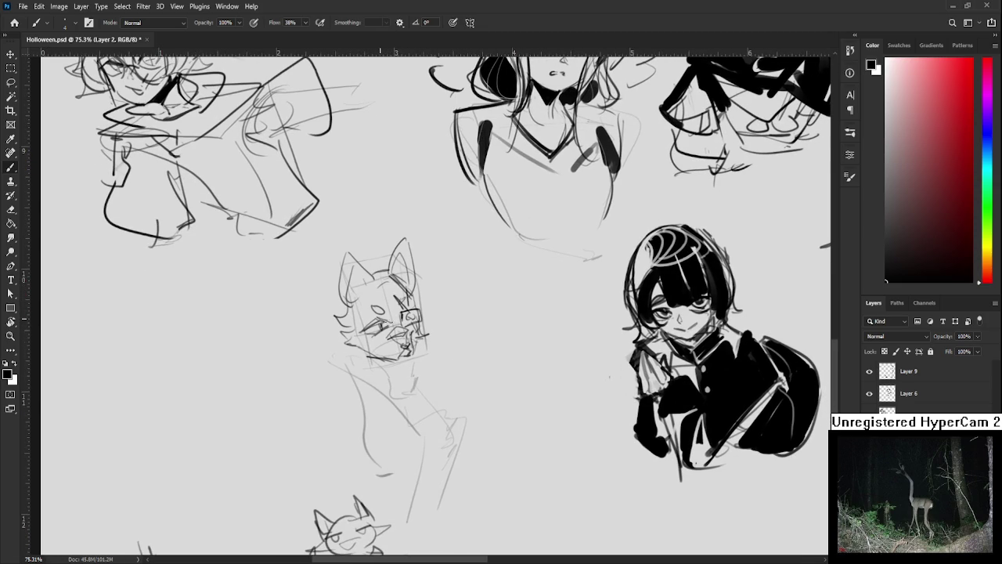
{"action": "left_click_drag", "start_coordinate": [407, 361], "coordinate": [394, 331]}
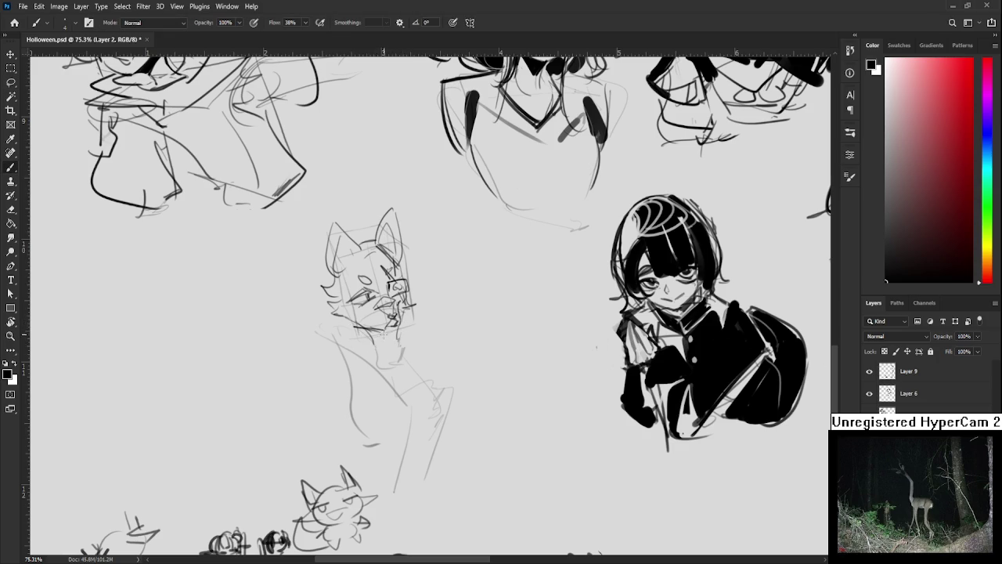
{"action": "left_click_drag", "start_coordinate": [354, 335], "coordinate": [375, 370]}
{"action": "left_click_drag", "start_coordinate": [396, 332], "coordinate": [386, 390]}
{"action": "mouse_move", "coordinate": [345, 321]}
{"action": "left_mouse_down"}
{"action": "mouse_move", "coordinate": [316, 342]}
{"action": "mouse_move", "coordinate": [340, 396]}
{"action": "mouse_move", "coordinate": [344, 385]}
{"action": "left_mouse_up"}
{"action": "key", "text": "ctrl+z"}
{"action": "key", "text": "ctrl+z"}
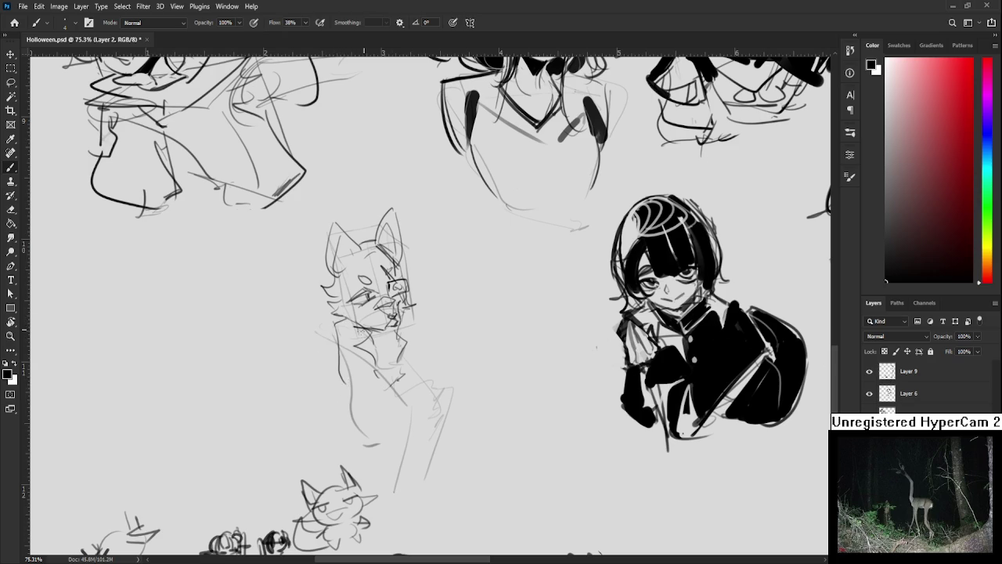
{"action": "mouse_move", "coordinate": [411, 373]}
{"action": "left_mouse_down"}
{"action": "mouse_move", "coordinate": [396, 370]}
{"action": "mouse_move", "coordinate": [385, 390]}
{"action": "mouse_move", "coordinate": [366, 453]}
{"action": "left_mouse_up"}
{"action": "key", "text": "ctrl+z"}
- Sketch the fox's rounded body and tail with lines along its left side
{"action": "left_click_drag", "start_coordinate": [383, 382], "coordinate": [382, 470]}
{"action": "left_click_drag", "start_coordinate": [418, 374], "coordinate": [388, 461]}
{"action": "mouse_move", "coordinate": [392, 391]}
{"action": "left_mouse_down"}
{"action": "mouse_move", "coordinate": [368, 457]}
{"action": "mouse_move", "coordinate": [385, 440]}
{"action": "left_mouse_up"}
{"action": "left_click_drag", "start_coordinate": [428, 387], "coordinate": [406, 416]}
{"action": "mouse_move", "coordinate": [342, 335]}
{"action": "left_mouse_down"}
{"action": "mouse_move", "coordinate": [344, 398]}
{"action": "mouse_move", "coordinate": [355, 396]}
{"action": "mouse_move", "coordinate": [332, 428]}
{"action": "left_mouse_up"}
{"action": "mouse_move", "coordinate": [339, 382]}
{"action": "left_mouse_down"}
{"action": "mouse_move", "coordinate": [326, 422]}
{"action": "mouse_move", "coordinate": [348, 435]}
{"action": "mouse_move", "coordinate": [338, 418]}
{"action": "left_mouse_up"}
{"action": "left_click_drag", "start_coordinate": [328, 382], "coordinate": [337, 387]}
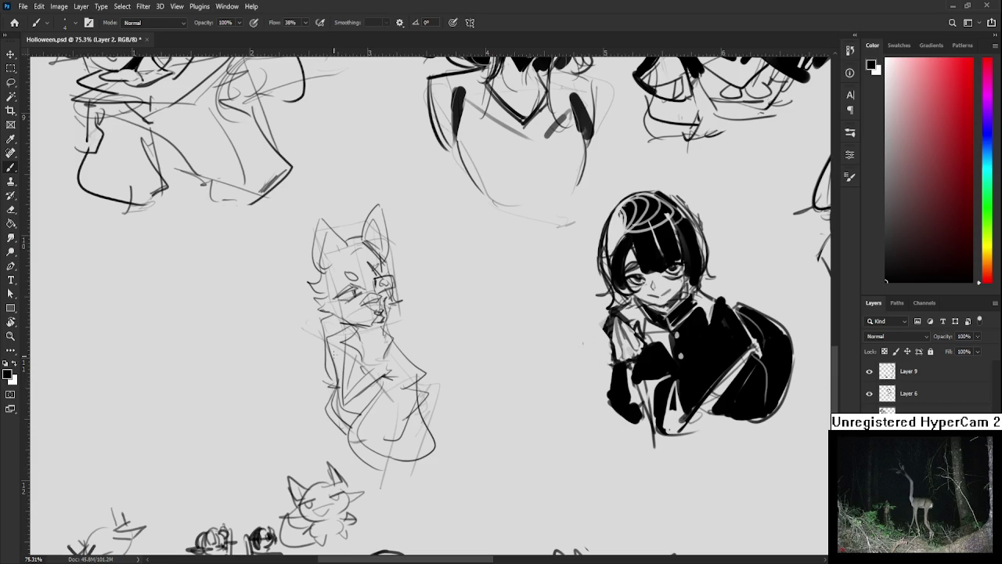
- Lasso the fox's head and shrink it to about 93%
{"action": "key", "text": "l"}
{"action": "mouse_move", "coordinate": [362, 335]}
{"action": "left_mouse_down"}
{"action": "mouse_move", "coordinate": [350, 169]}
{"action": "mouse_move", "coordinate": [337, 327]}
{"action": "left_mouse_up"}
{"action": "key", "text": "ctrl+t"}
{"action": "left_click_drag", "start_coordinate": [433, 164], "coordinate": [416, 213]}
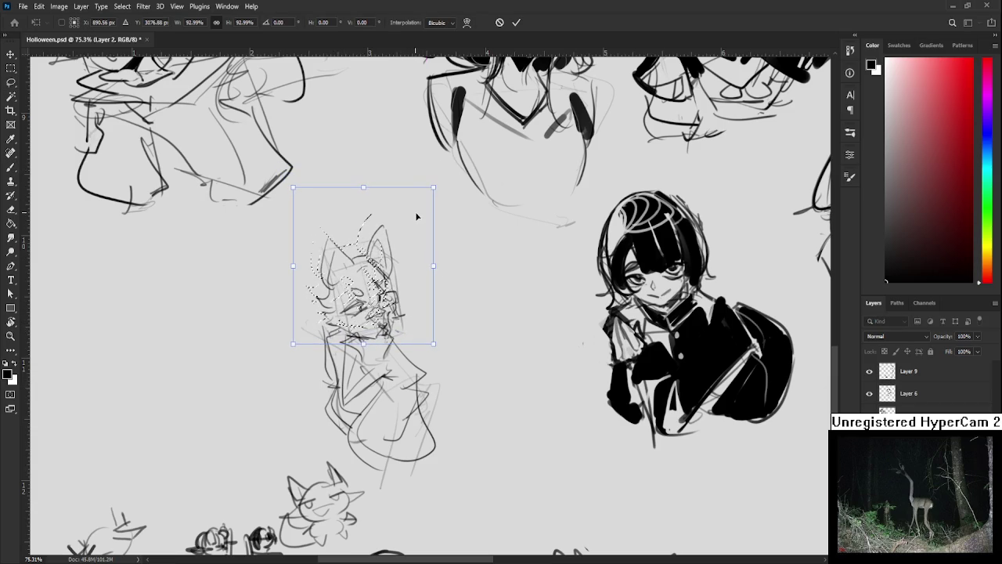
{"action": "key", "text": "Return"}
{"action": "key", "text": "b"}
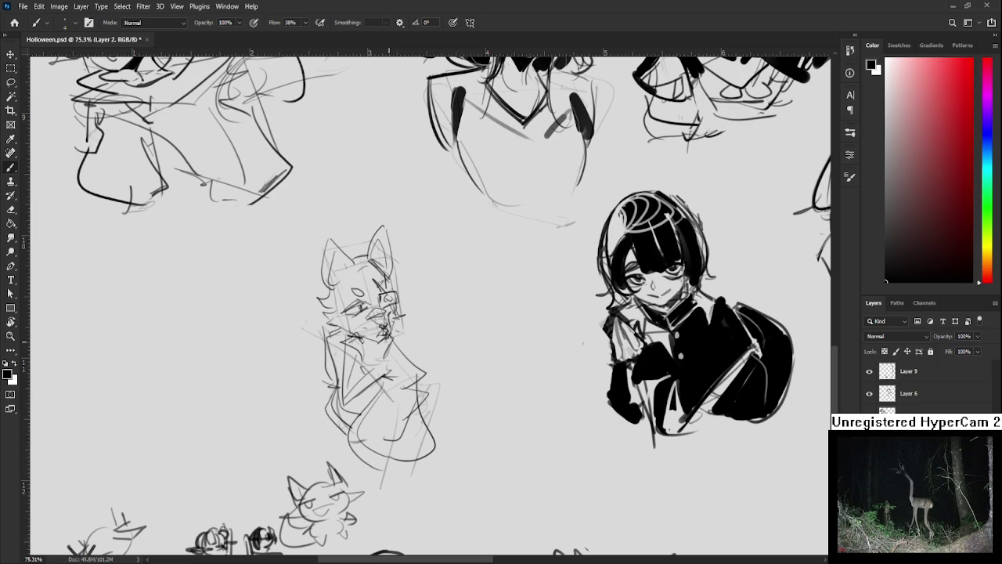
- Zoom out and lasso-select the whole fox sketch
{"action": "scroll", "coordinate": [440, 360], "scroll_direction": "down", "scroll_amount": 1}
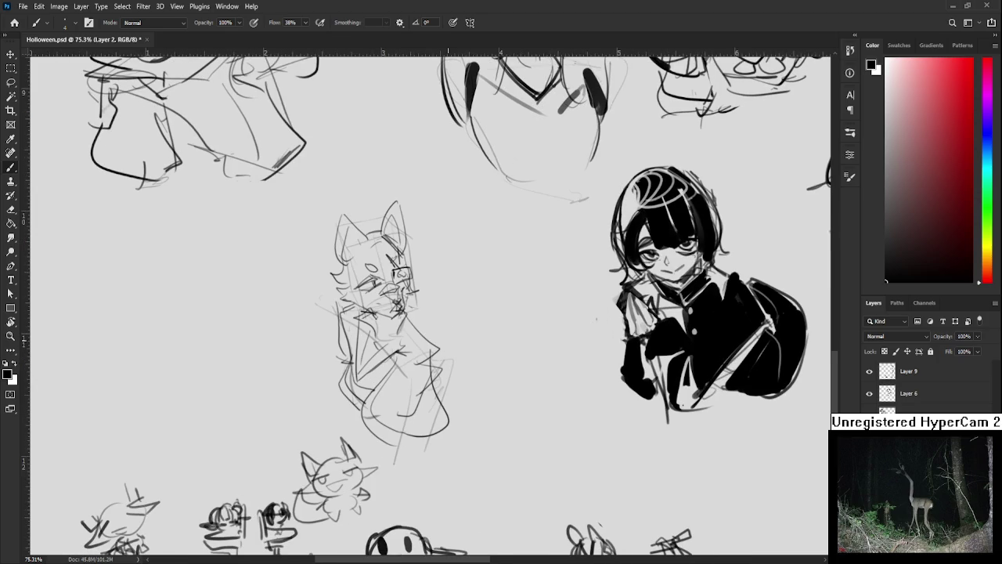
{"action": "scroll", "coordinate": [435, 329], "scroll_direction": "down", "scroll_amount": 4}
{"action": "scroll", "coordinate": [446, 345], "scroll_direction": "up", "scroll_amount": 1}
{"action": "scroll", "coordinate": [447, 344], "scroll_direction": "down", "scroll_amount": 1}
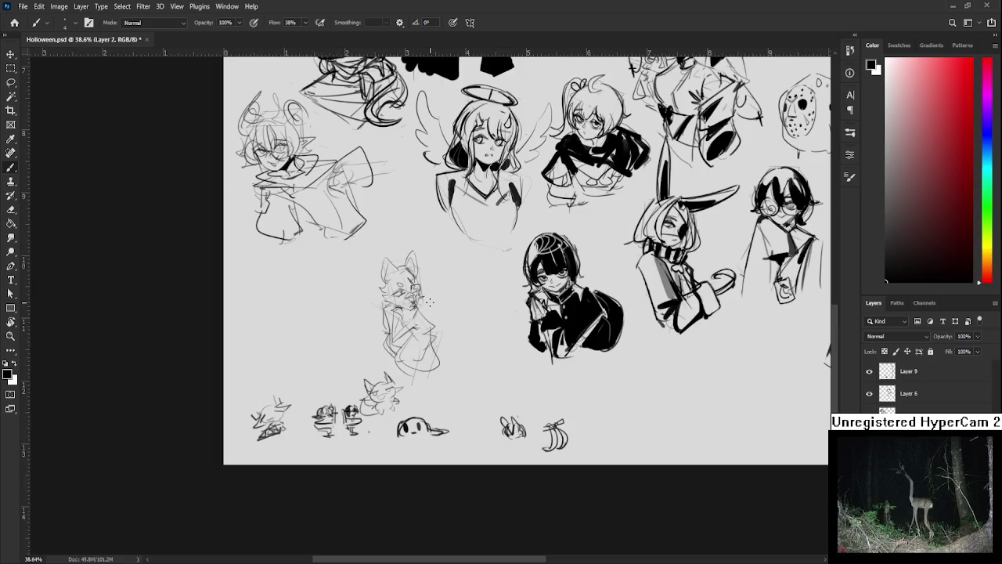
{"action": "key", "text": "l"}
{"action": "mouse_move", "coordinate": [366, 273]}
{"action": "left_mouse_down"}
{"action": "mouse_move", "coordinate": [467, 328]}
{"action": "mouse_move", "coordinate": [365, 274]}
{"action": "left_mouse_up"}
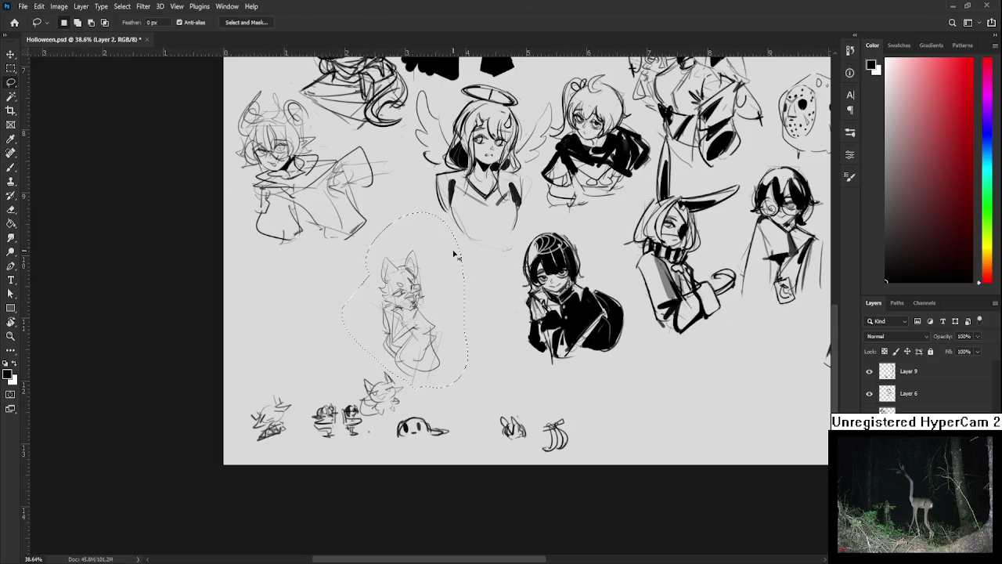
- Enlarge the fox to about 120%, move it higher and slightly left, commit and deselect
{"action": "key", "text": "ctrl+t"}
{"action": "left_click_drag", "start_coordinate": [467, 212], "coordinate": [488, 183]}
{"action": "left_click_drag", "start_coordinate": [444, 254], "coordinate": [430, 196]}
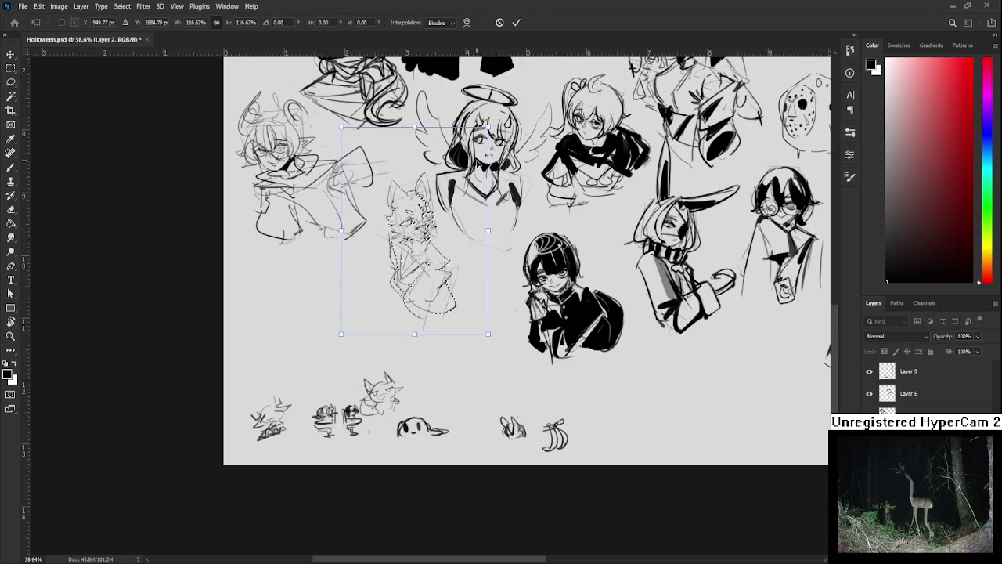
{"action": "left_click_drag", "start_coordinate": [488, 227], "coordinate": [493, 227]}
{"action": "left_click_drag", "start_coordinate": [426, 226], "coordinate": [417, 227]}
{"action": "key", "text": "Return"}
{"action": "key", "text": "ctrl+d"}
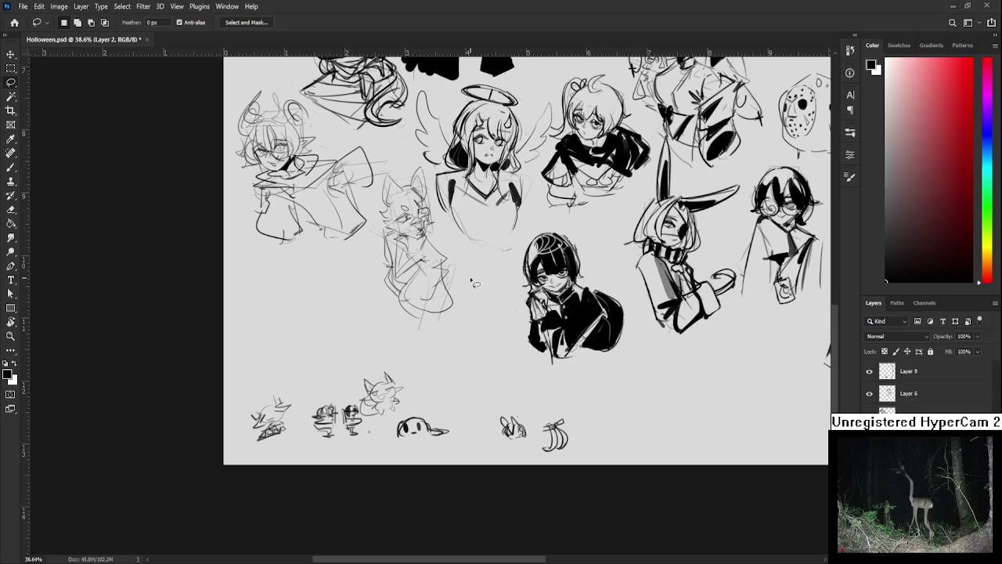
{"action": "scroll", "coordinate": [470, 276], "scroll_direction": "up", "scroll_amount": 1}
{"action": "scroll", "coordinate": [470, 276], "scroll_direction": "up", "scroll_amount": 1}
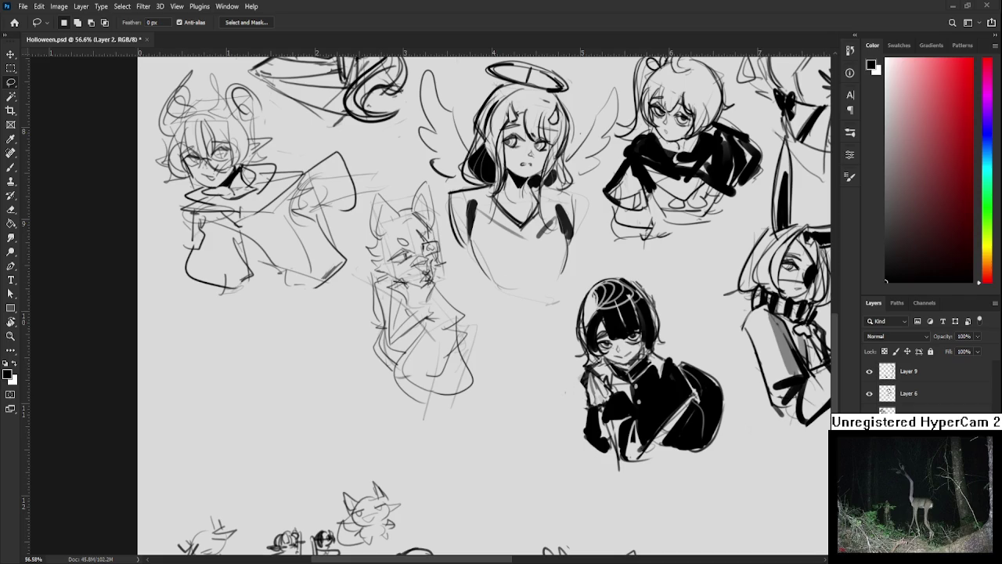
- Erase the stray handwritten strokes among the names beside the fox-eared character
{"action": "scroll", "coordinate": [472, 326], "scroll_direction": "down", "scroll_amount": 2}
{"action": "scroll", "coordinate": [493, 346], "scroll_direction": "right", "scroll_amount": 5}
{"action": "scroll", "coordinate": [492, 347], "scroll_direction": "right", "scroll_amount": 5}
{"action": "scroll", "coordinate": [507, 432], "scroll_direction": "up", "scroll_amount": 2}
{"action": "key", "text": "e"}
{"action": "left_click_drag", "start_coordinate": [461, 429], "coordinate": [500, 431]}
- Enlarge the eraser to 45 and zoom out to view the whole sheet
{"action": "key", "text": "bracketright"}
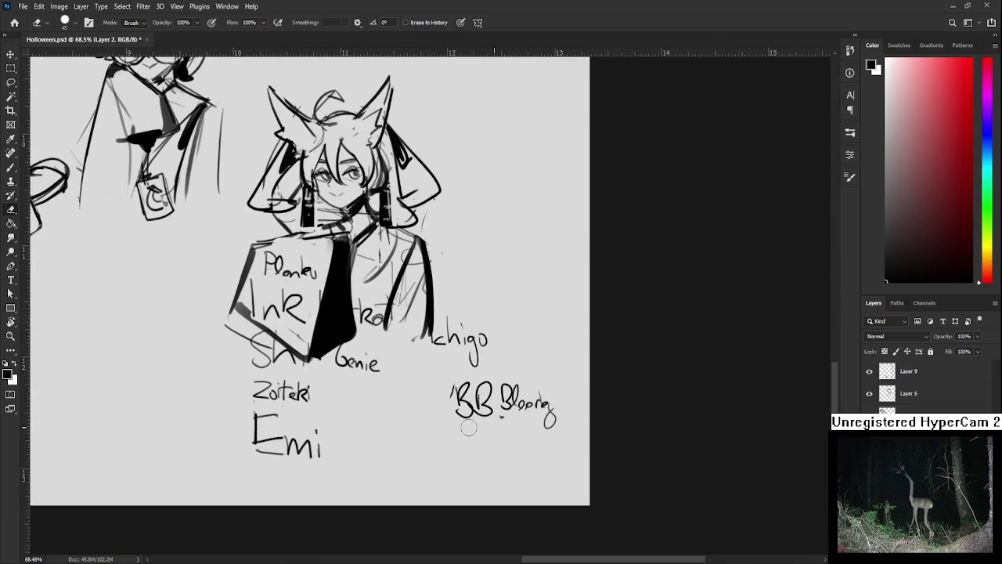
{"action": "scroll", "coordinate": [469, 423], "scroll_direction": "down", "scroll_amount": 1}
{"action": "scroll", "coordinate": [491, 397], "scroll_direction": "down", "scroll_amount": 1}
{"action": "scroll", "coordinate": [492, 396], "scroll_direction": "down", "scroll_amount": 1}
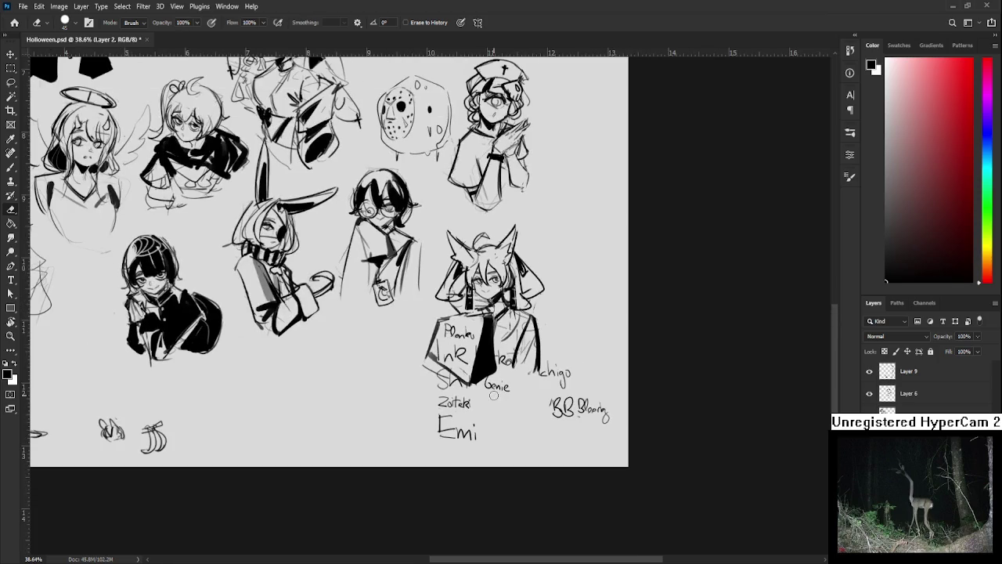
{"action": "scroll", "coordinate": [492, 397], "scroll_direction": "down", "scroll_amount": 1}
{"action": "scroll", "coordinate": [492, 397], "scroll_direction": "down", "scroll_amount": 1}
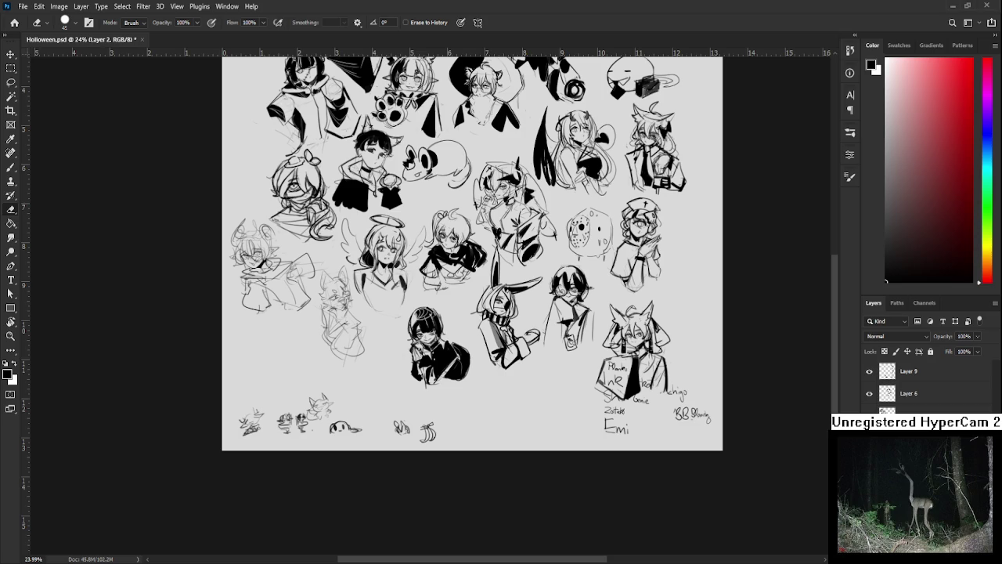
- Brush a box-shaped construction with a slanted top, redoing the first slanted line
{"action": "scroll", "coordinate": [438, 400], "scroll_direction": "up", "scroll_amount": 2}
{"action": "scroll", "coordinate": [422, 397], "scroll_direction": "up", "scroll_amount": 2}
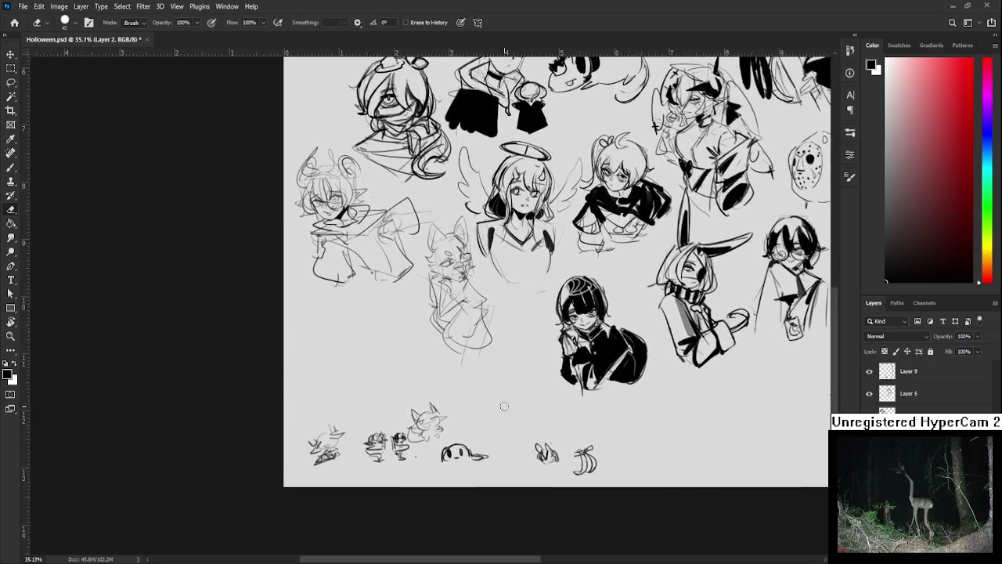
{"action": "scroll", "coordinate": [403, 393], "scroll_direction": "up", "scroll_amount": 2}
{"action": "key", "text": "b"}
{"action": "left_click_drag", "start_coordinate": [385, 389], "coordinate": [457, 422]}
{"action": "mouse_move", "coordinate": [388, 339]}
{"action": "left_mouse_down"}
{"action": "mouse_move", "coordinate": [400, 396]}
{"action": "mouse_move", "coordinate": [444, 313]}
{"action": "mouse_move", "coordinate": [448, 385]}
{"action": "left_mouse_up"}
{"action": "key", "text": "ctrl+z"}
{"action": "left_click_drag", "start_coordinate": [451, 321], "coordinate": [449, 396]}
{"action": "left_click_drag", "start_coordinate": [452, 323], "coordinate": [393, 329]}
{"action": "left_click_drag", "start_coordinate": [451, 397], "coordinate": [407, 397]}
{"action": "mouse_move", "coordinate": [399, 298]}
{"action": "left_mouse_down"}
{"action": "mouse_move", "coordinate": [446, 297]}
{"action": "mouse_move", "coordinate": [452, 318]}
{"action": "left_mouse_up"}
{"action": "left_click_drag", "start_coordinate": [399, 299], "coordinate": [389, 324]}
- Sketch a base under the box and a leg and foot shape to its left
{"action": "scroll", "coordinate": [423, 381], "scroll_direction": "down", "scroll_amount": 1}
{"action": "mouse_move", "coordinate": [405, 371]}
{"action": "left_mouse_down"}
{"action": "mouse_move", "coordinate": [435, 370]}
{"action": "mouse_move", "coordinate": [377, 384]}
{"action": "mouse_move", "coordinate": [375, 398]}
{"action": "mouse_move", "coordinate": [452, 409]}
{"action": "left_mouse_up"}
{"action": "left_click_drag", "start_coordinate": [448, 376], "coordinate": [486, 391]}
{"action": "left_click_drag", "start_coordinate": [368, 396], "coordinate": [409, 441]}
{"action": "mouse_move", "coordinate": [480, 397]}
{"action": "left_mouse_down"}
{"action": "mouse_move", "coordinate": [450, 440]}
{"action": "mouse_move", "coordinate": [462, 427]}
{"action": "left_mouse_up"}
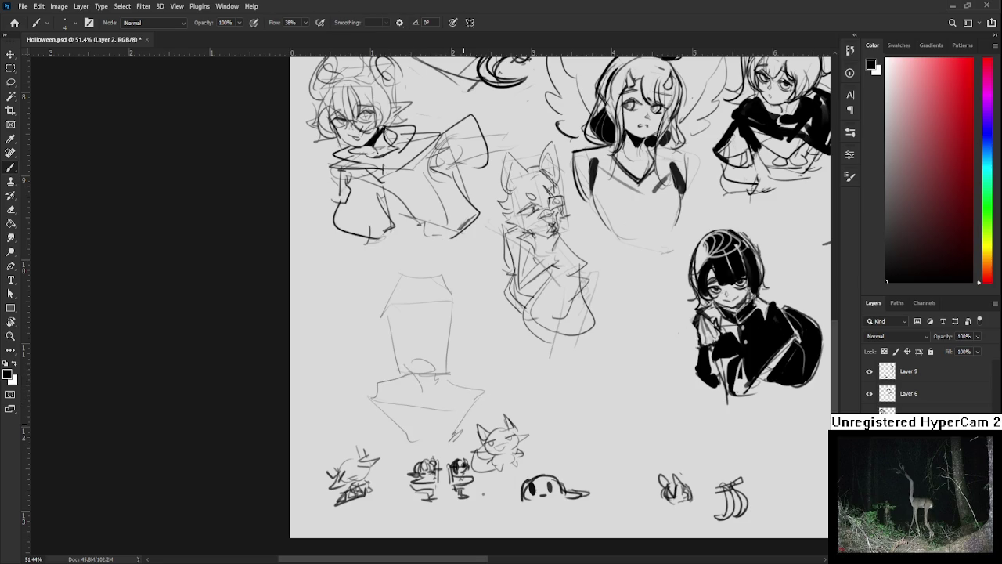
{"action": "mouse_move", "coordinate": [356, 334]}
{"action": "left_mouse_down"}
{"action": "mouse_move", "coordinate": [359, 346]}
{"action": "mouse_move", "coordinate": [384, 319]}
{"action": "mouse_move", "coordinate": [356, 367]}
{"action": "mouse_move", "coordinate": [349, 355]}
{"action": "left_mouse_up"}
{"action": "mouse_move", "coordinate": [344, 335]}
{"action": "left_mouse_down"}
{"action": "mouse_move", "coordinate": [336, 399]}
{"action": "mouse_move", "coordinate": [375, 354]}
{"action": "mouse_move", "coordinate": [353, 423]}
{"action": "left_mouse_up"}
{"action": "key", "text": "ctrl+z"}
{"action": "left_click_drag", "start_coordinate": [376, 362], "coordinate": [371, 433]}
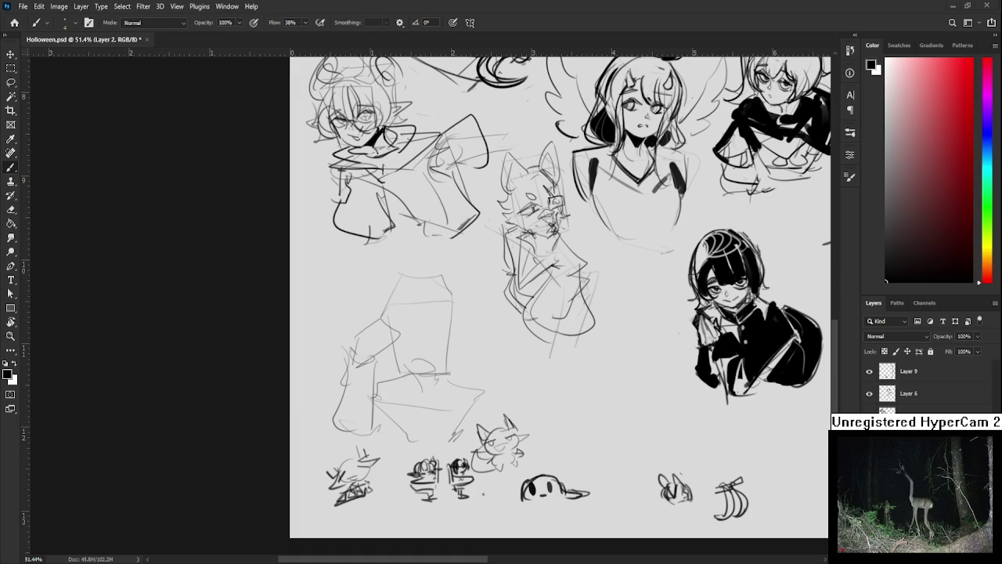
- Draw bangs across the face sketch's forehead, undoing the last strand
{"action": "scroll", "coordinate": [420, 343], "scroll_direction": "up", "scroll_amount": 2}
{"action": "scroll", "coordinate": [421, 337], "scroll_direction": "up", "scroll_amount": 2}
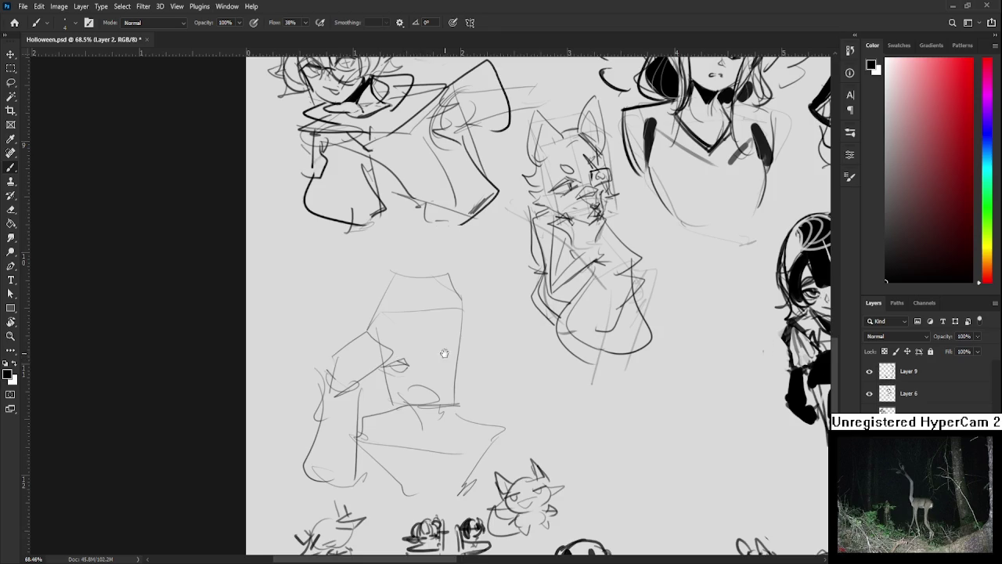
{"action": "left_click_drag", "start_coordinate": [436, 350], "coordinate": [407, 357]}
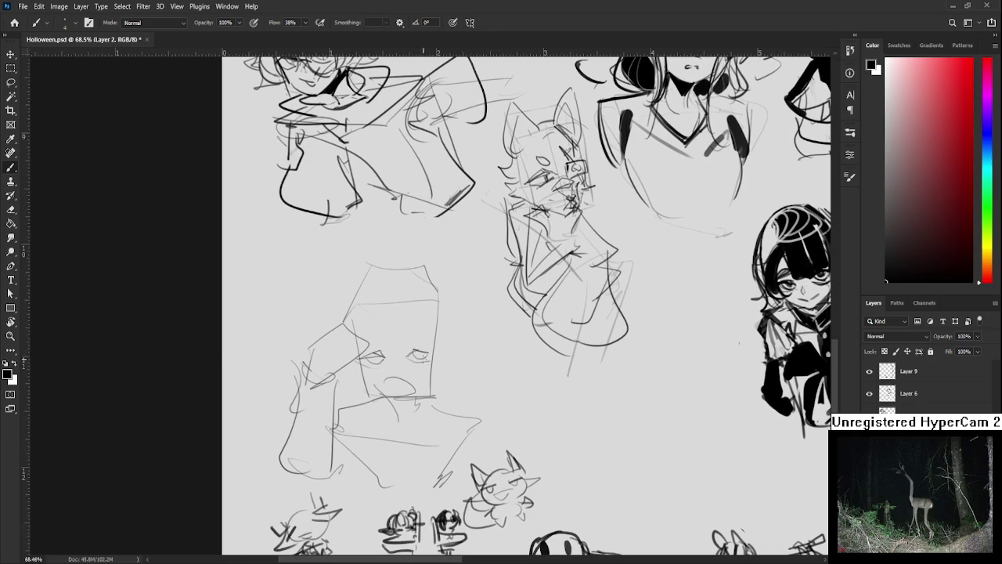
{"action": "scroll", "coordinate": [411, 356], "scroll_direction": "down", "scroll_amount": 1}
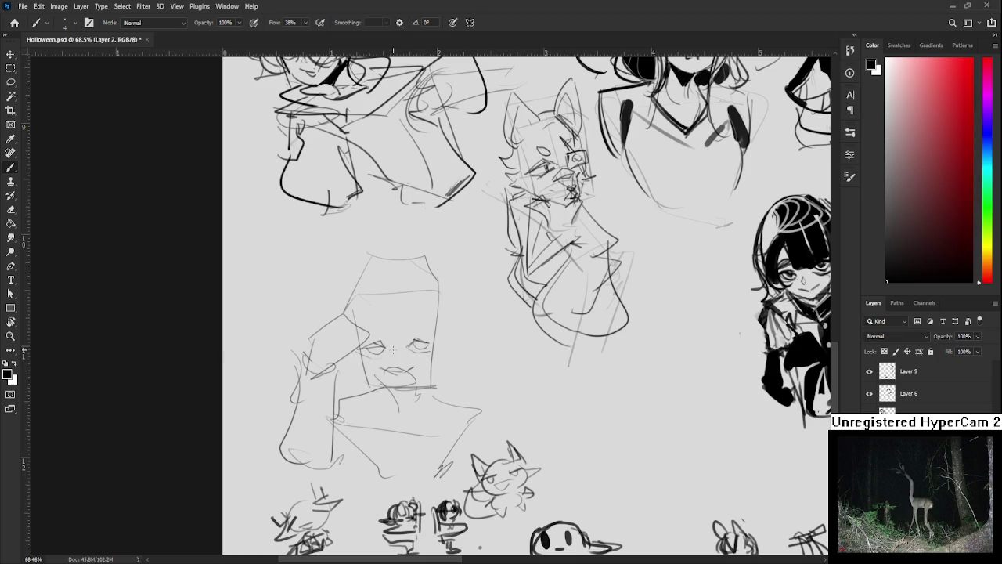
{"action": "left_click_drag", "start_coordinate": [394, 357], "coordinate": [396, 361]}
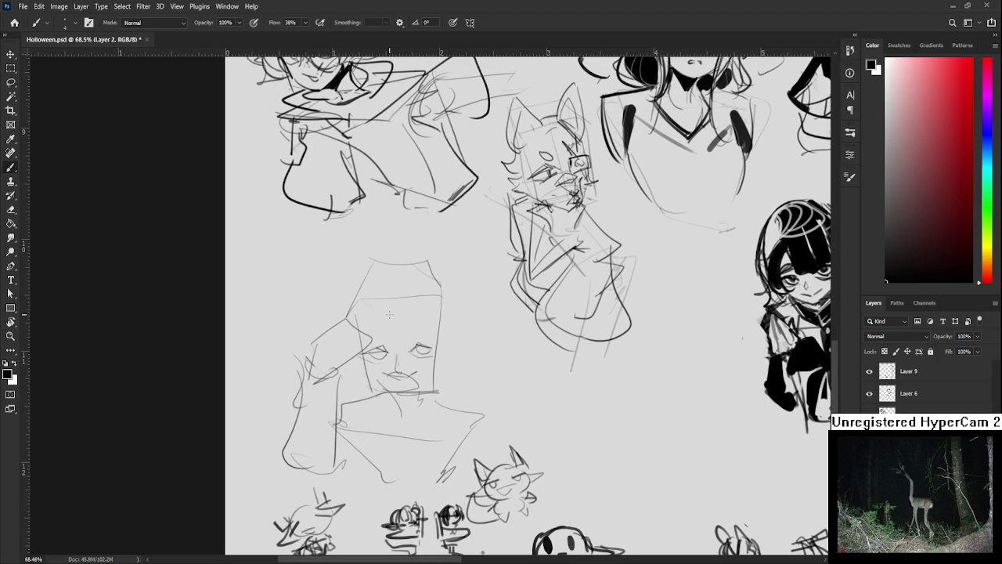
{"action": "left_click_drag", "start_coordinate": [420, 308], "coordinate": [411, 341]}
{"action": "mouse_move", "coordinate": [423, 308]}
{"action": "left_mouse_down"}
{"action": "mouse_move", "coordinate": [430, 324]}
{"action": "mouse_move", "coordinate": [415, 344]}
{"action": "left_mouse_up"}
{"action": "key", "text": "ctrl+z"}
- Add curved strands on the hair's right and left edges, undoing rejected strokes
{"action": "left_click_drag", "start_coordinate": [439, 299], "coordinate": [450, 349]}
{"action": "mouse_move", "coordinate": [418, 315]}
{"action": "left_mouse_down"}
{"action": "mouse_move", "coordinate": [428, 312]}
{"action": "mouse_move", "coordinate": [381, 346]}
{"action": "left_mouse_up"}
{"action": "key", "text": "ctrl+z"}
{"action": "left_click_drag", "start_coordinate": [369, 298], "coordinate": [360, 329]}
{"action": "left_click_drag", "start_coordinate": [368, 295], "coordinate": [362, 317]}
{"action": "key", "text": "ctrl+z"}
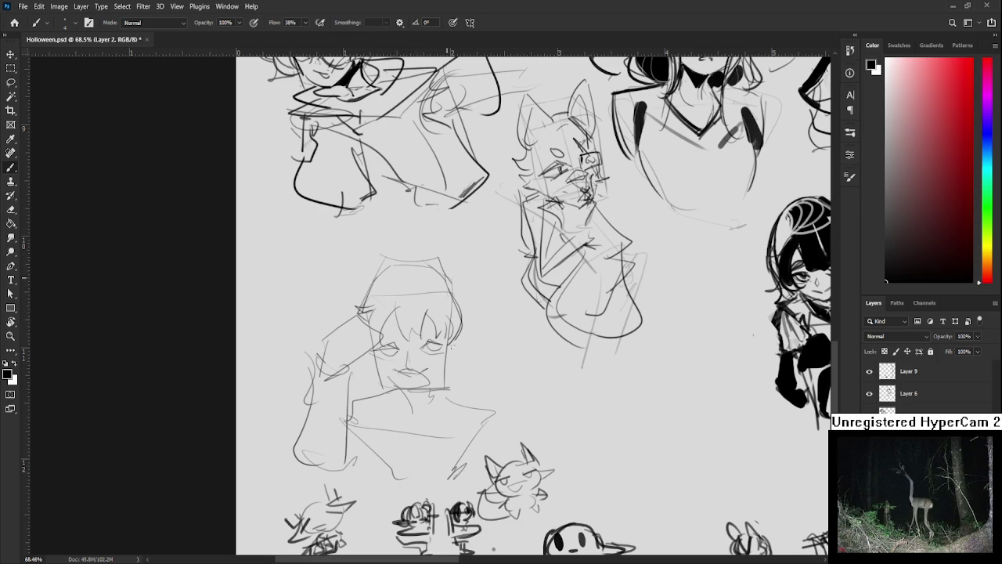
- Dot freckles on the left cheek, then lasso the head and scale it down
{"action": "scroll", "coordinate": [464, 327], "scroll_direction": "down", "scroll_amount": 1}
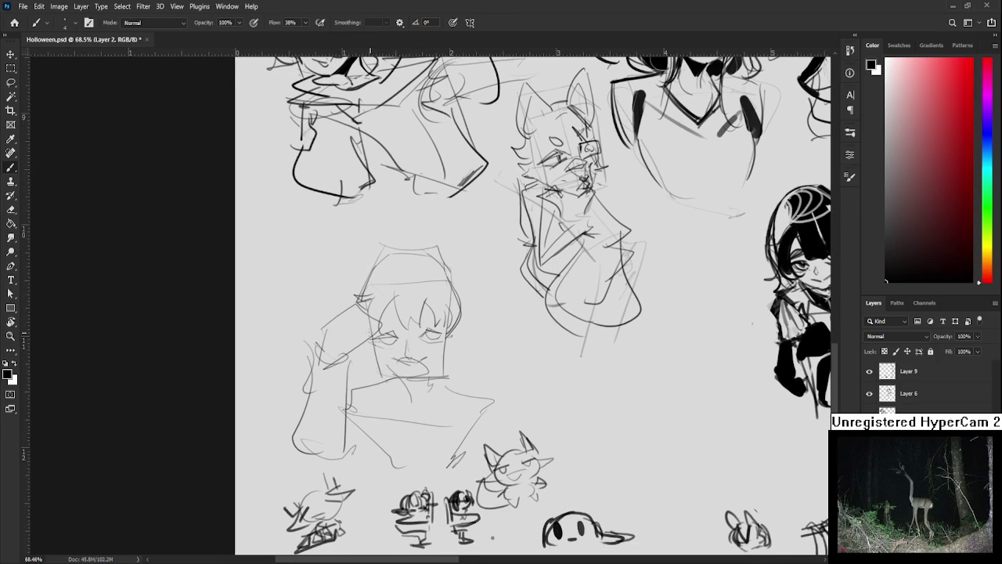
{"action": "left_click", "coordinate": [379, 350]}
{"action": "key", "text": "l"}
{"action": "left_click_drag", "start_coordinate": [373, 367], "coordinate": [462, 379]}
{"action": "key", "text": "ctrl+t"}
{"action": "left_click_drag", "start_coordinate": [483, 220], "coordinate": [465, 269]}
{"action": "key", "text": "Return"}
- Brush a hair bun arcing above the head over several redrawn attempts
{"action": "scroll", "coordinate": [410, 310], "scroll_direction": "up", "scroll_amount": 1}
{"action": "key", "text": "b"}
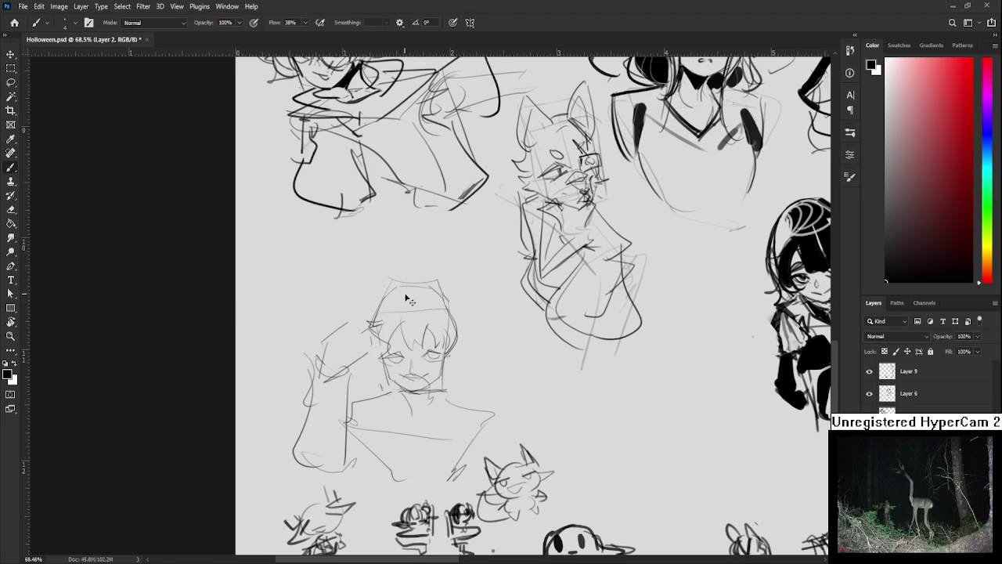
{"action": "scroll", "coordinate": [426, 288], "scroll_direction": "down", "scroll_amount": 1}
{"action": "mouse_move", "coordinate": [378, 296]}
{"action": "left_mouse_down"}
{"action": "mouse_move", "coordinate": [441, 292]}
{"action": "mouse_move", "coordinate": [399, 288]}
{"action": "mouse_move", "coordinate": [376, 303]}
{"action": "left_mouse_up"}
{"action": "key", "text": "ctrl+z"}
{"action": "key", "text": "ctrl+z"}
{"action": "key", "text": "ctrl+z"}
{"action": "key", "text": "ctrl+z"}
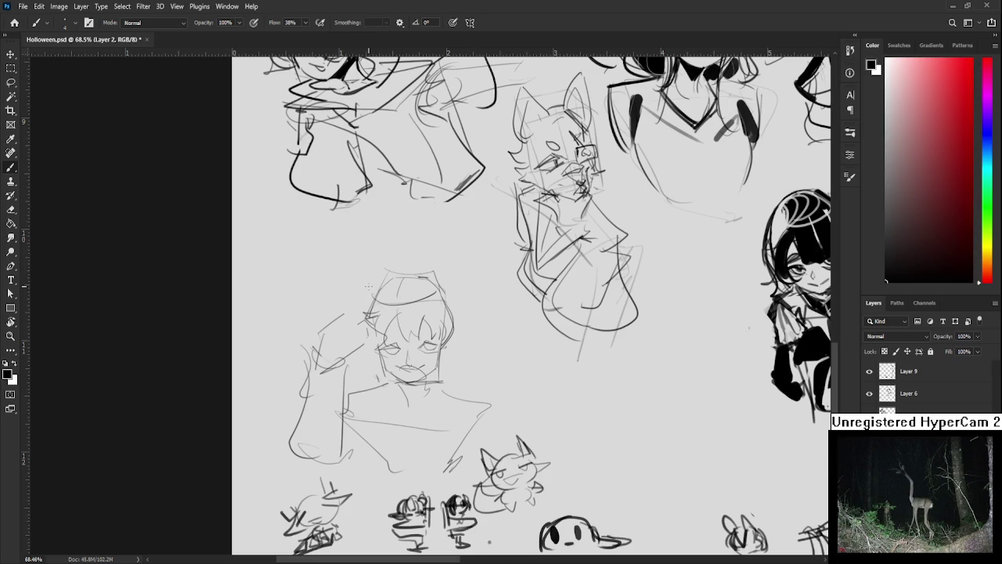
{"action": "left_click_drag", "start_coordinate": [350, 271], "coordinate": [361, 235]}
{"action": "key", "text": "ctrl+z"}
{"action": "key", "text": "ctrl+z"}
{"action": "left_click_drag", "start_coordinate": [371, 266], "coordinate": [435, 252]}
{"action": "key", "text": "ctrl+z"}
{"action": "mouse_move", "coordinate": [368, 271]}
{"action": "left_mouse_down"}
{"action": "mouse_move", "coordinate": [432, 254]}
{"action": "mouse_move", "coordinate": [427, 267]}
{"action": "left_mouse_up"}
{"action": "key", "text": "ctrl+z"}
{"action": "left_click_drag", "start_coordinate": [436, 257], "coordinate": [443, 290]}
{"action": "key", "text": "ctrl+z"}
{"action": "key", "text": "ctrl+z"}
- Draw a darker shoulder and collar line and a short line down the chest
{"action": "scroll", "coordinate": [422, 298], "scroll_direction": "down", "scroll_amount": 3}
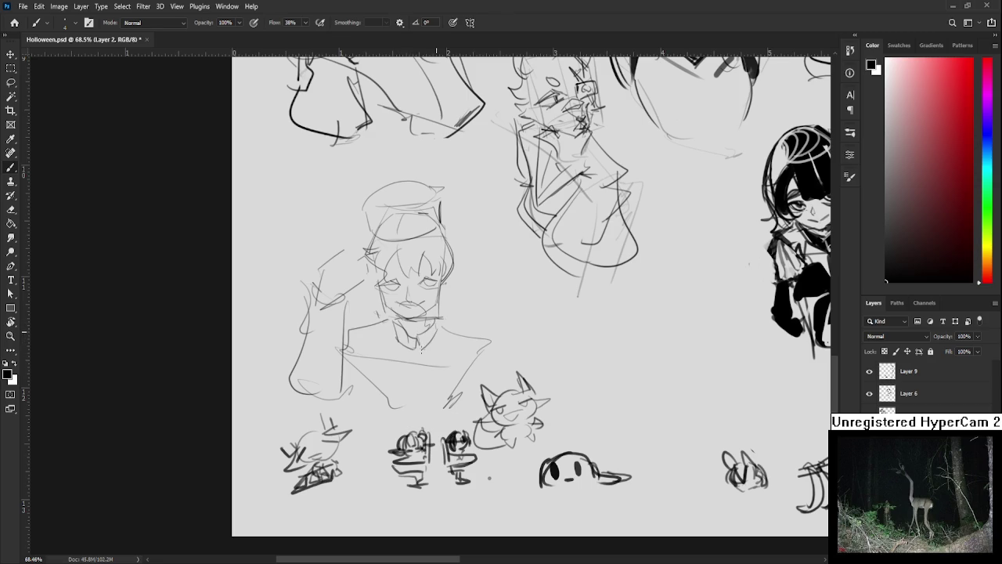
{"action": "mouse_move", "coordinate": [390, 317]}
{"action": "left_mouse_down"}
{"action": "mouse_move", "coordinate": [349, 329]}
{"action": "mouse_move", "coordinate": [345, 357]}
{"action": "left_mouse_up"}
{"action": "mouse_move", "coordinate": [463, 325]}
{"action": "left_mouse_down"}
{"action": "mouse_move", "coordinate": [465, 357]}
{"action": "mouse_move", "coordinate": [482, 329]}
{"action": "left_mouse_up"}
{"action": "key", "text": "ctrl+z"}
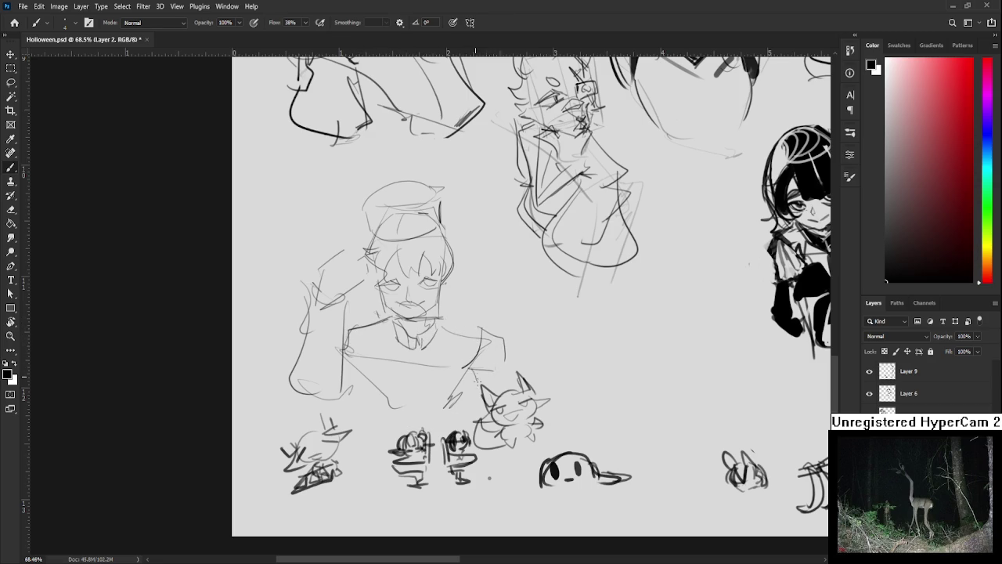
{"action": "left_click_drag", "start_coordinate": [366, 326], "coordinate": [368, 356]}
- Erase the old left-arm lines and redraw the left arm outline
{"action": "key", "text": "e"}
{"action": "mouse_move", "coordinate": [302, 324]}
{"action": "left_mouse_down"}
{"action": "mouse_move", "coordinate": [296, 388]}
{"action": "mouse_move", "coordinate": [337, 395]}
{"action": "left_mouse_up"}
{"action": "key", "text": "b"}
{"action": "mouse_move", "coordinate": [310, 307]}
{"action": "left_mouse_down"}
{"action": "mouse_move", "coordinate": [304, 383]}
{"action": "mouse_move", "coordinate": [328, 394]}
{"action": "left_mouse_up"}
{"action": "key", "text": "e"}
{"action": "left_click_drag", "start_coordinate": [342, 328], "coordinate": [342, 372]}
{"action": "key", "text": "b"}
{"action": "mouse_move", "coordinate": [338, 304]}
{"action": "left_mouse_down"}
{"action": "mouse_move", "coordinate": [348, 387]}
{"action": "mouse_move", "coordinate": [349, 365]}
{"action": "left_mouse_up"}
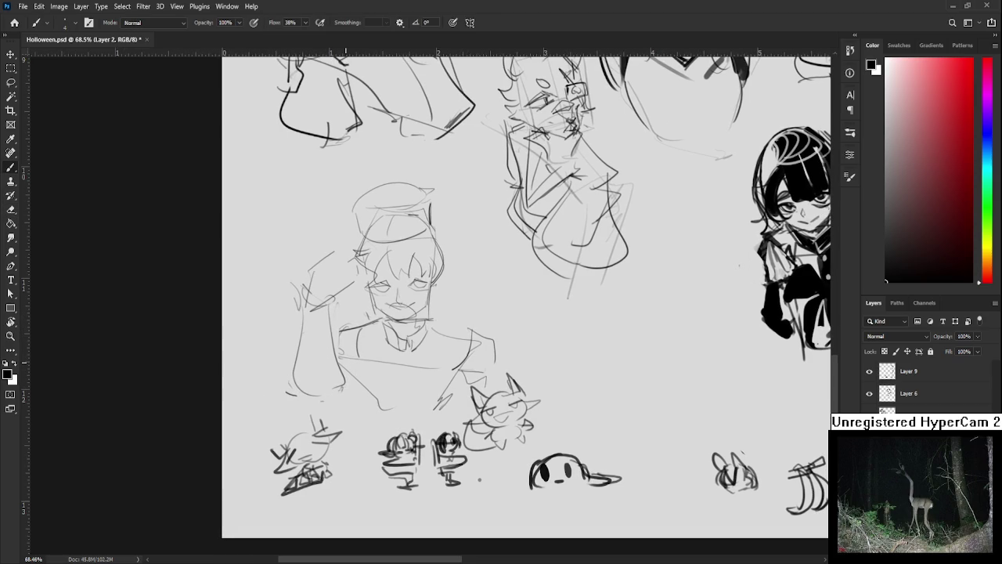
{"action": "left_click_drag", "start_coordinate": [346, 323], "coordinate": [338, 397]}
{"action": "key", "text": "ctrl+z"}
{"action": "left_click_drag", "start_coordinate": [331, 321], "coordinate": [326, 405]}
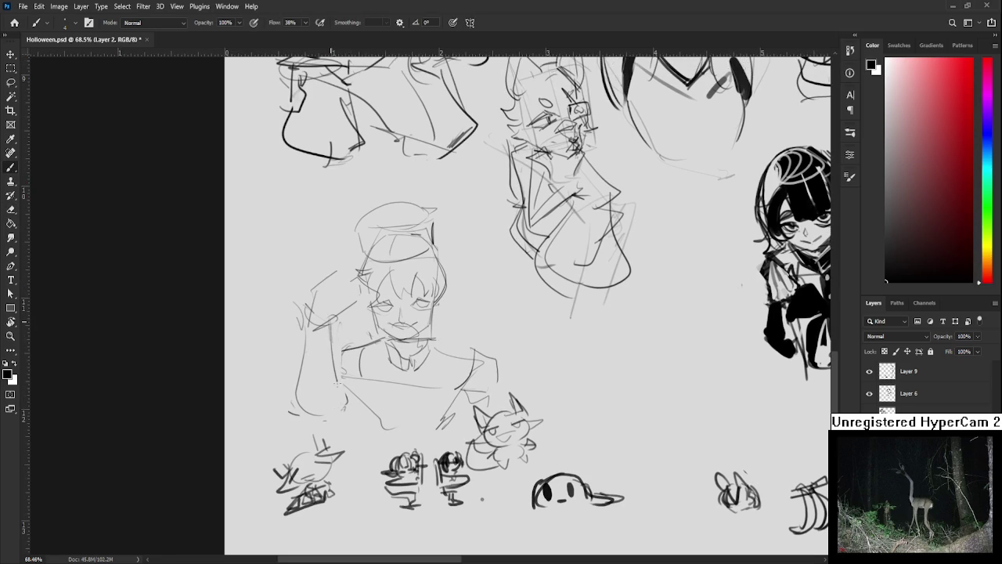
- Draw a line down the shirt centre and another on the shirt's left side
{"action": "left_click_drag", "start_coordinate": [404, 365], "coordinate": [414, 408]}
{"action": "key", "text": "ctrl+z"}
{"action": "left_click_drag", "start_coordinate": [409, 374], "coordinate": [409, 418]}
{"action": "left_click_drag", "start_coordinate": [410, 374], "coordinate": [413, 420]}
{"action": "left_click_drag", "start_coordinate": [428, 343], "coordinate": [441, 337]}
{"action": "mouse_move", "coordinate": [379, 337]}
{"action": "left_mouse_down"}
{"action": "mouse_move", "coordinate": [368, 382]}
{"action": "mouse_move", "coordinate": [351, 344]}
{"action": "mouse_move", "coordinate": [344, 354]}
{"action": "mouse_move", "coordinate": [329, 343]}
{"action": "left_mouse_up"}
- Add strokes along the left of the box shape and down the shirt's left side
{"action": "scroll", "coordinate": [376, 313], "scroll_direction": "up", "scroll_amount": 2}
{"action": "key", "text": "e"}
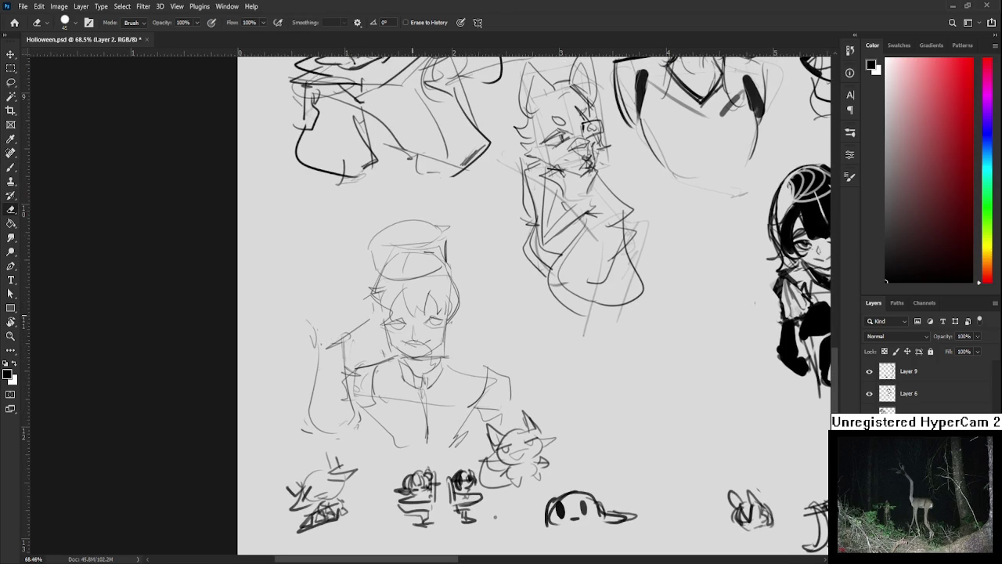
{"action": "key", "text": "b"}
{"action": "mouse_move", "coordinate": [341, 315]}
{"action": "left_mouse_down"}
{"action": "mouse_move", "coordinate": [330, 338]}
{"action": "mouse_move", "coordinate": [329, 321]}
{"action": "mouse_move", "coordinate": [357, 302]}
{"action": "mouse_move", "coordinate": [362, 335]}
{"action": "mouse_move", "coordinate": [344, 321]}
{"action": "mouse_move", "coordinate": [354, 323]}
{"action": "mouse_move", "coordinate": [344, 347]}
{"action": "left_mouse_up"}
{"action": "key", "text": "ctrl+z"}
{"action": "key", "text": "ctrl+z"}
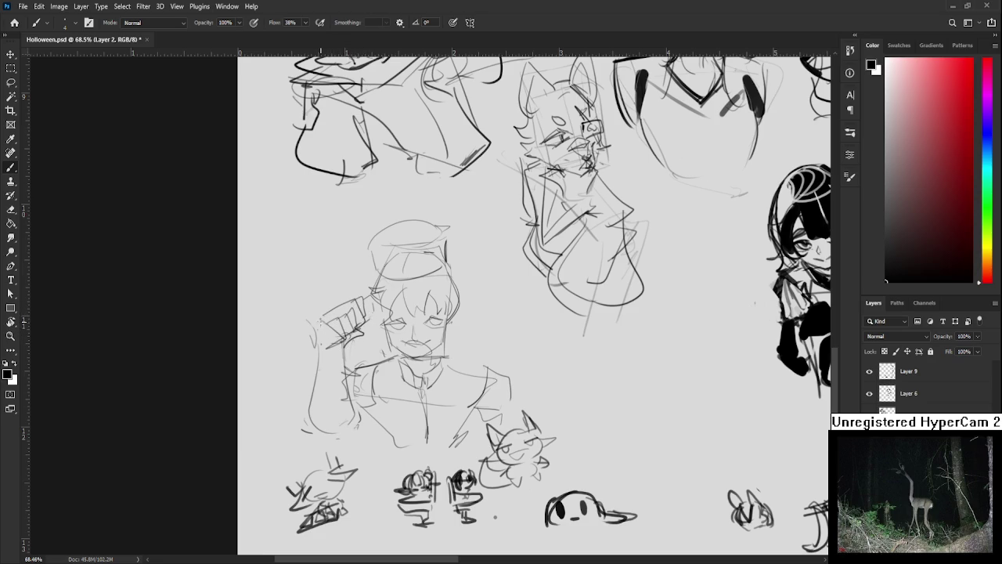
{"action": "mouse_move", "coordinate": [318, 329]}
{"action": "left_mouse_down"}
{"action": "mouse_move", "coordinate": [352, 368]}
{"action": "mouse_move", "coordinate": [321, 444]}
{"action": "left_mouse_up"}
{"action": "left_click_drag", "start_coordinate": [352, 369], "coordinate": [370, 429]}
- Lasso the raised arm and Free Transform it larger, about 108% tilted 9°
{"action": "mouse_move", "coordinate": [376, 361]}
{"action": "left_mouse_down"}
{"action": "mouse_move", "coordinate": [365, 349]}
{"action": "mouse_move", "coordinate": [289, 413]}
{"action": "mouse_move", "coordinate": [362, 332]}
{"action": "left_mouse_up"}
{"action": "key", "text": "l"}
{"action": "key", "text": "ctrl+t"}
{"action": "mouse_move", "coordinate": [370, 260]}
{"action": "left_mouse_down"}
{"action": "mouse_move", "coordinate": [379, 247]}
{"action": "mouse_move", "coordinate": [383, 294]}
{"action": "left_mouse_up"}
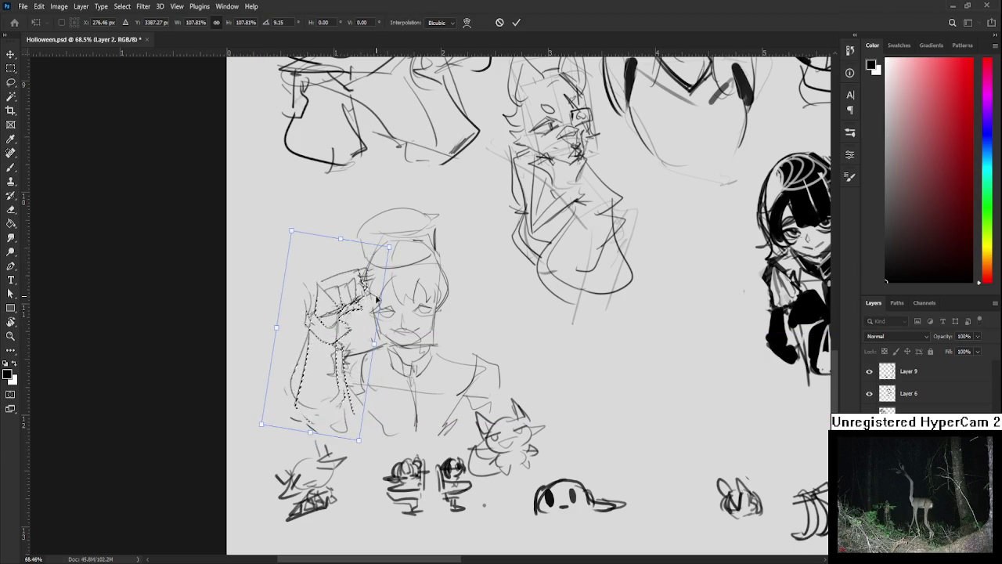
- Apply the enlarged arm, then brush extra strokes on the shoulder, left arm, chest and lower torso
{"action": "key", "text": "Return"}
{"action": "scroll", "coordinate": [368, 368], "scroll_direction": "down", "scroll_amount": 1}
{"action": "key", "text": "e"}
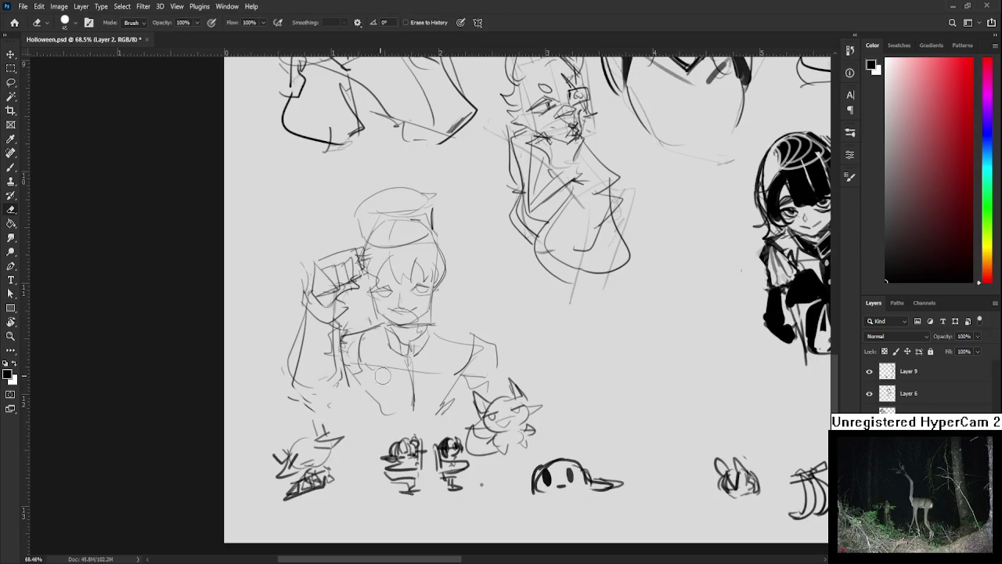
{"action": "key", "text": "b"}
{"action": "left_click_drag", "start_coordinate": [474, 346], "coordinate": [459, 371]}
{"action": "mouse_move", "coordinate": [357, 331]}
{"action": "left_mouse_down"}
{"action": "mouse_move", "coordinate": [357, 368]}
{"action": "mouse_move", "coordinate": [365, 360]}
{"action": "left_mouse_up"}
{"action": "left_click_drag", "start_coordinate": [456, 365], "coordinate": [461, 381]}
{"action": "mouse_move", "coordinate": [493, 346]}
{"action": "left_mouse_down"}
{"action": "mouse_move", "coordinate": [460, 365]}
{"action": "mouse_move", "coordinate": [498, 368]}
{"action": "left_mouse_up"}
{"action": "left_click_drag", "start_coordinate": [499, 378], "coordinate": [497, 349]}
{"action": "left_click_drag", "start_coordinate": [386, 386], "coordinate": [361, 408]}
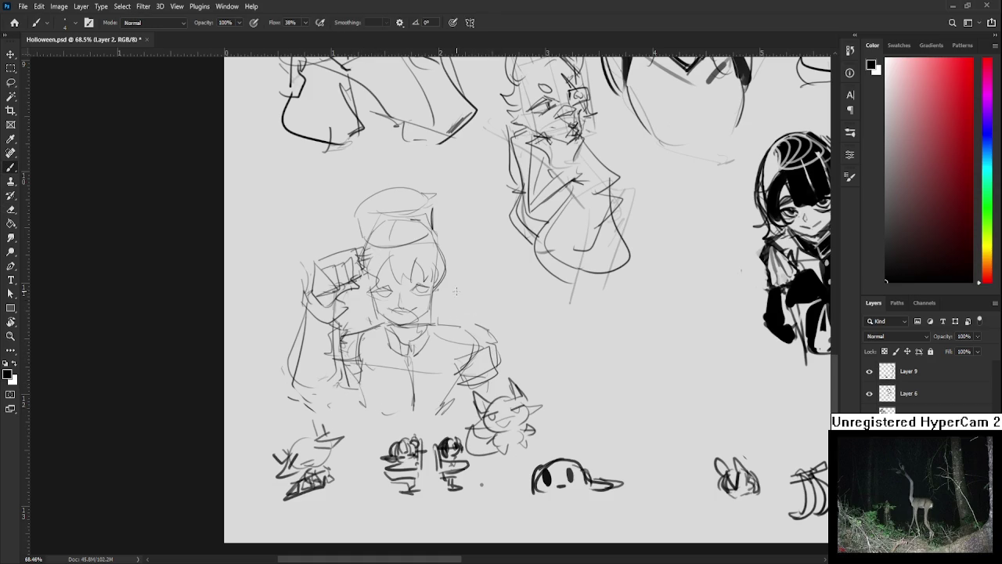
- Lasso the bun-haired figure, then shrink it and move it up and to the left
{"action": "key", "text": "l"}
{"action": "left_click_drag", "start_coordinate": [429, 162], "coordinate": [470, 205]}
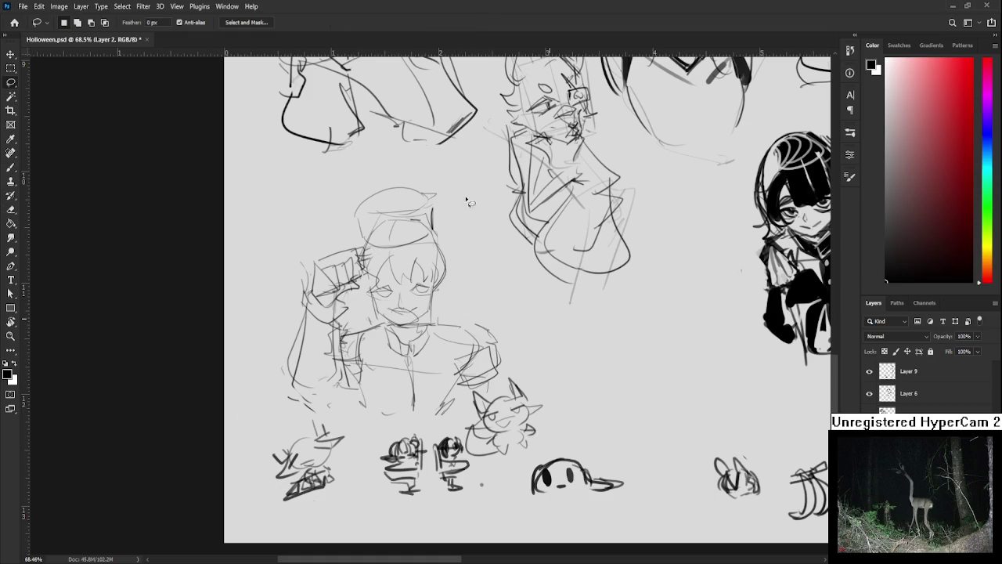
{"action": "key", "text": "ctrl+t"}
{"action": "left_click_drag", "start_coordinate": [561, 162], "coordinate": [532, 217]}
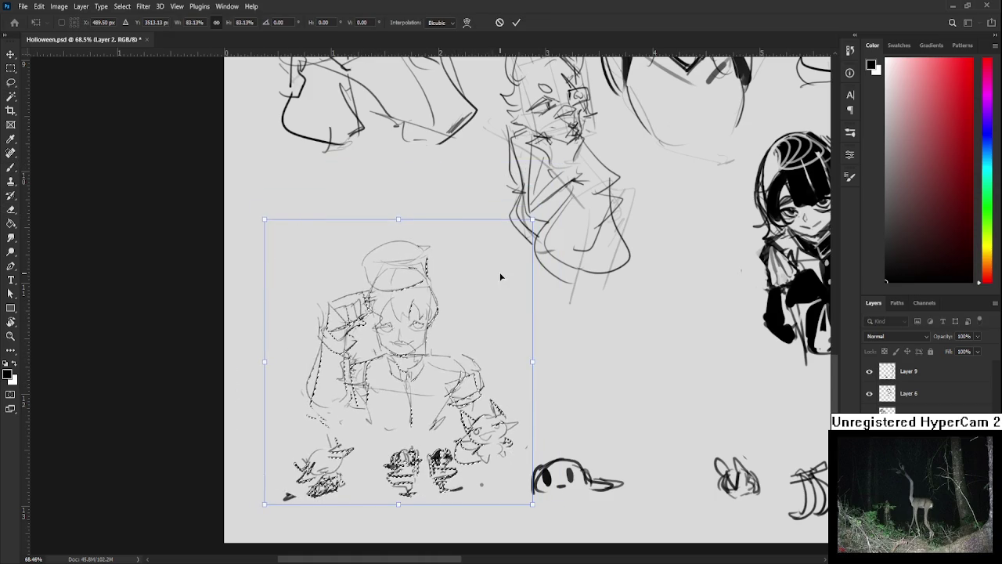
{"action": "key", "text": "Escape"}
{"action": "mouse_move", "coordinate": [470, 403]}
{"action": "left_mouse_down"}
{"action": "mouse_move", "coordinate": [335, 420]}
{"action": "mouse_move", "coordinate": [386, 179]}
{"action": "mouse_move", "coordinate": [519, 328]}
{"action": "mouse_move", "coordinate": [501, 387]}
{"action": "mouse_move", "coordinate": [459, 405]}
{"action": "left_mouse_up"}
{"action": "key", "text": "ctrl+t"}
{"action": "mouse_move", "coordinate": [526, 172]}
{"action": "left_mouse_down"}
{"action": "mouse_move", "coordinate": [465, 232]}
{"action": "mouse_move", "coordinate": [420, 231]}
{"action": "left_mouse_up"}
{"action": "key", "text": "Return"}
{"action": "key", "text": "ctrl+d"}
{"action": "key", "text": "e"}
{"action": "scroll", "coordinate": [458, 318], "scroll_direction": "up", "scroll_amount": 2}
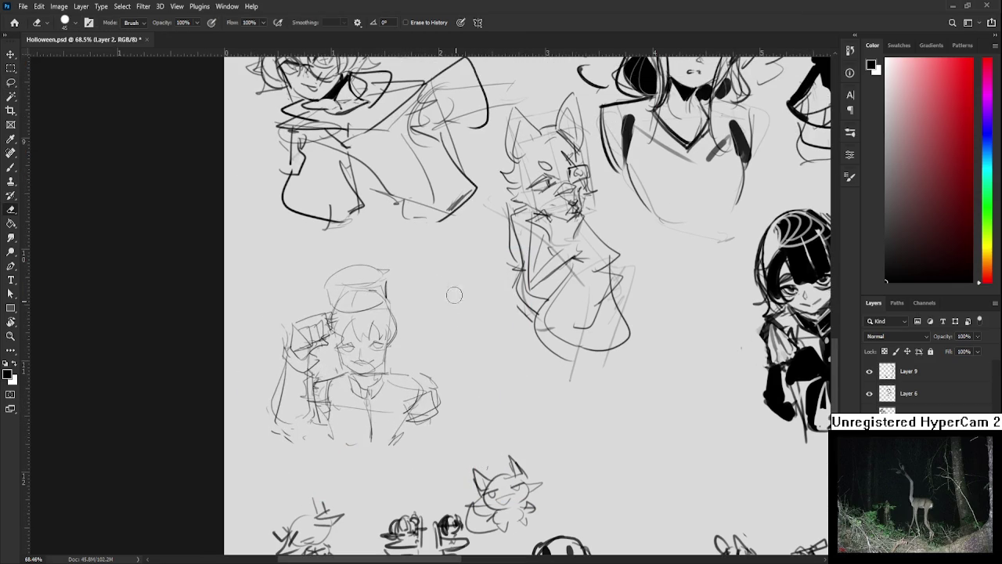
- Slightly enlarge the left part of the figure with a lasso selection
{"action": "key", "text": "l"}
{"action": "mouse_move", "coordinate": [336, 257]}
{"action": "left_mouse_down"}
{"action": "mouse_move", "coordinate": [391, 475]}
{"action": "mouse_move", "coordinate": [389, 252]}
{"action": "left_mouse_up"}
{"action": "key", "text": "ctrl+t"}
{"action": "left_click_drag", "start_coordinate": [454, 249], "coordinate": [477, 316]}
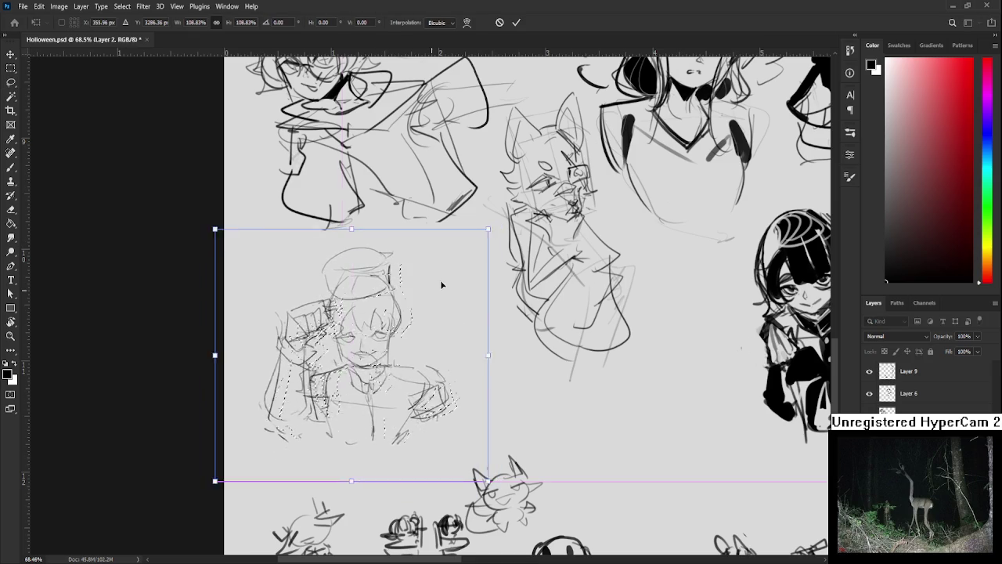
{"action": "key", "text": "Return"}
{"action": "key", "text": "ctrl+d"}
{"action": "key", "text": "b"}
{"action": "left_click_drag", "start_coordinate": [478, 315], "coordinate": [521, 353]}
- Tilt the hat and head about -8° and shrink them to roughly 97%
{"action": "key", "text": "l"}
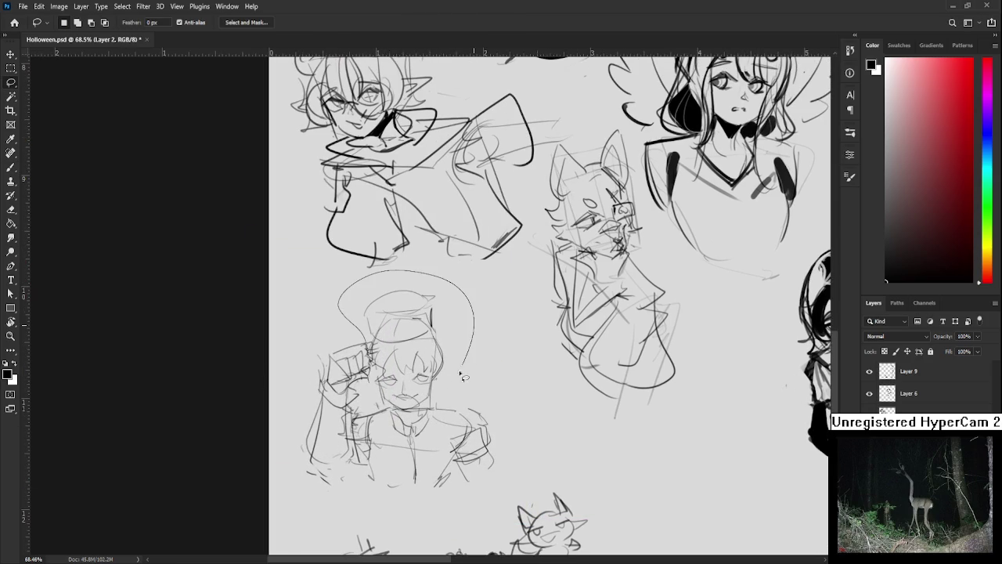
{"action": "left_click_drag", "start_coordinate": [368, 348], "coordinate": [361, 390]}
{"action": "key", "text": "ctrl+t"}
{"action": "mouse_move", "coordinate": [489, 315]}
{"action": "left_mouse_down"}
{"action": "mouse_move", "coordinate": [458, 274]}
{"action": "mouse_move", "coordinate": [468, 257]}
{"action": "left_mouse_up"}
{"action": "left_click_drag", "start_coordinate": [442, 306], "coordinate": [436, 317]}
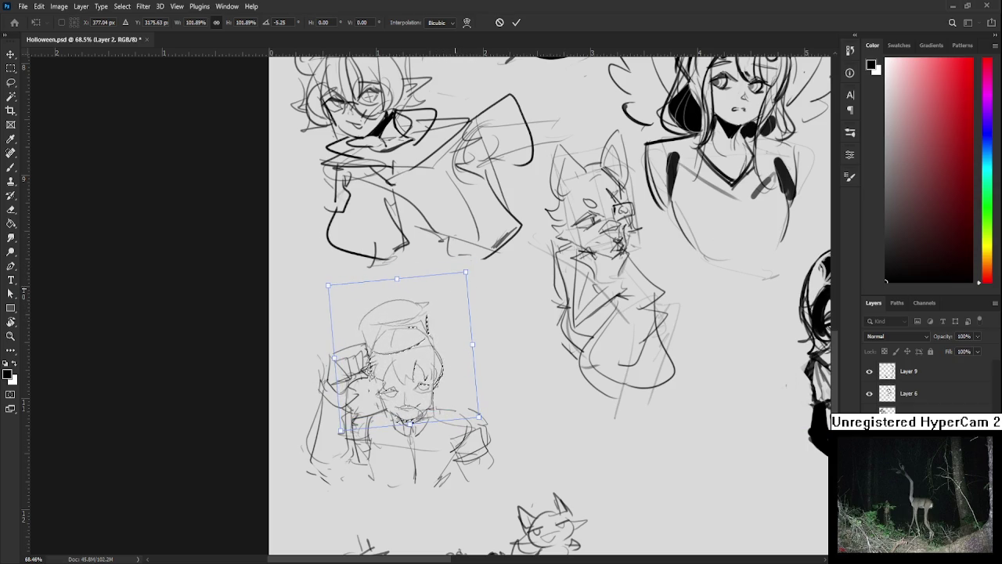
{"action": "mouse_move", "coordinate": [466, 271]}
{"action": "left_mouse_down"}
{"action": "mouse_move", "coordinate": [458, 277]}
{"action": "mouse_move", "coordinate": [467, 283]}
{"action": "left_mouse_up"}
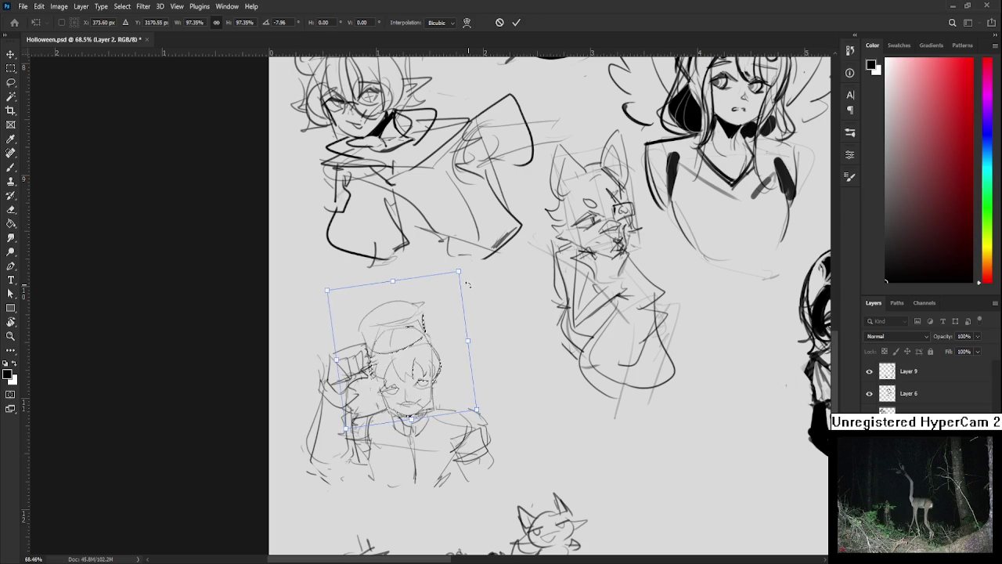
{"action": "key", "text": "Return"}
- Reselect the head area and shrink it further to about 83%, lowering it slightly
{"action": "left_click_drag", "start_coordinate": [352, 390], "coordinate": [350, 391]}
{"action": "key", "text": "ctrl+t"}
{"action": "left_click_drag", "start_coordinate": [375, 328], "coordinate": [380, 350]}
{"action": "key", "text": "Return"}
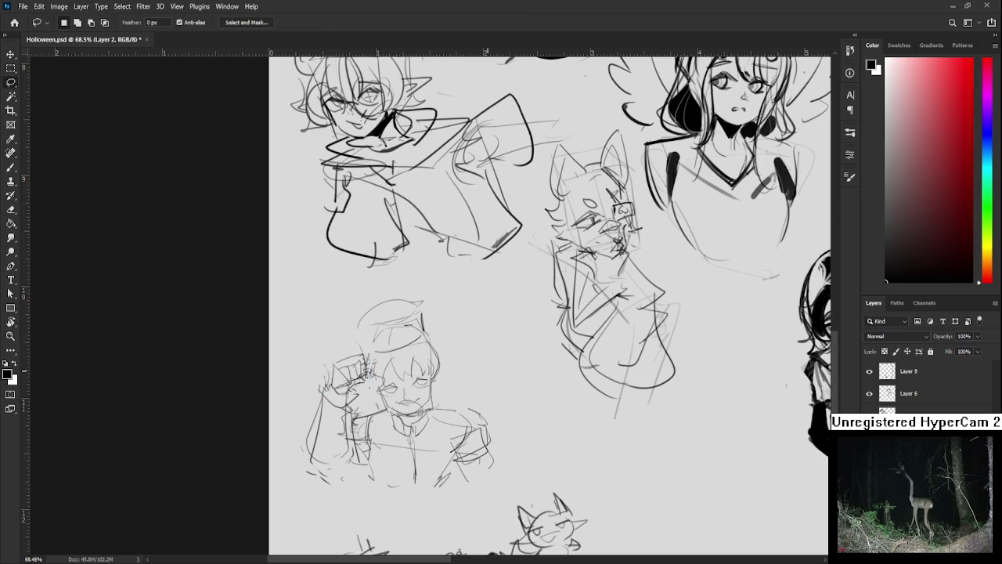
{"action": "key", "text": "b"}
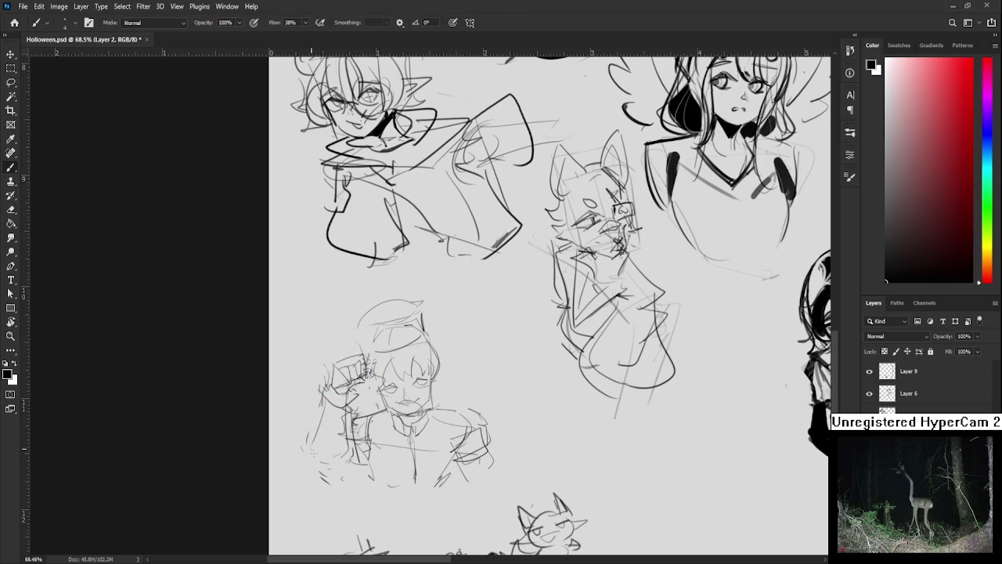
- Zoom in on the fox-eared figure and erase a handwritten word from the name list
{"action": "scroll", "coordinate": [331, 454], "scroll_direction": "down", "scroll_amount": 5}
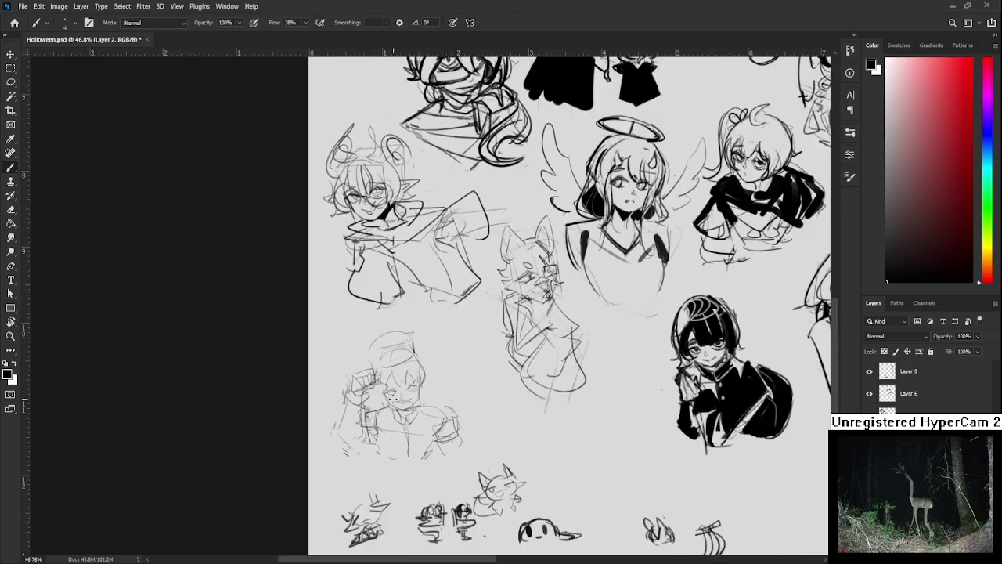
{"action": "scroll", "coordinate": [368, 439], "scroll_direction": "down", "scroll_amount": 2}
{"action": "scroll", "coordinate": [396, 427], "scroll_direction": "up", "scroll_amount": 2}
{"action": "scroll", "coordinate": [387, 422], "scroll_direction": "up", "scroll_amount": 2}
{"action": "scroll", "coordinate": [376, 419], "scroll_direction": "down", "scroll_amount": 5}
{"action": "scroll", "coordinate": [365, 412], "scroll_direction": "up", "scroll_amount": 1}
{"action": "scroll", "coordinate": [365, 413], "scroll_direction": "up", "scroll_amount": 2}
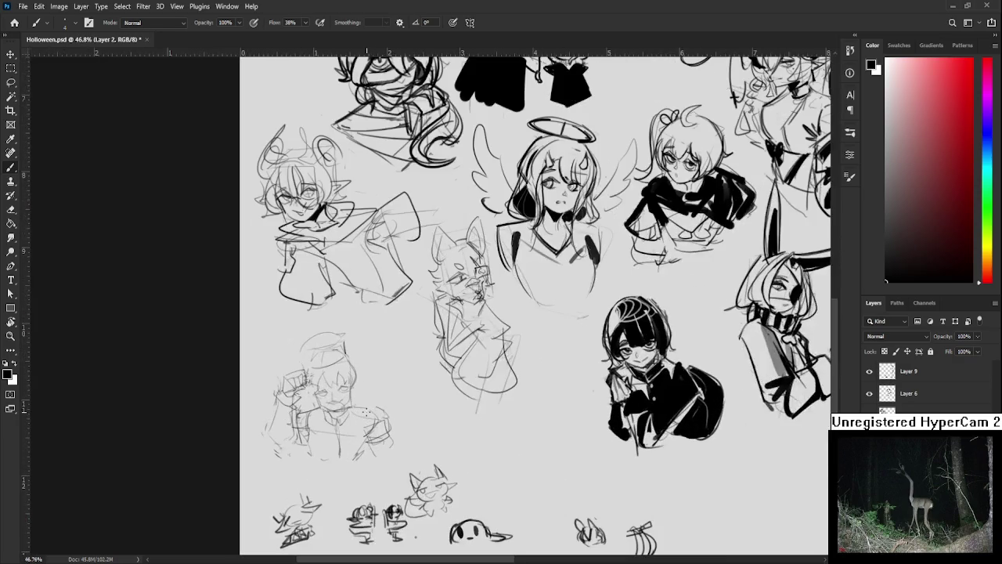
{"action": "scroll", "coordinate": [735, 261], "scroll_direction": "down", "scroll_amount": 1}
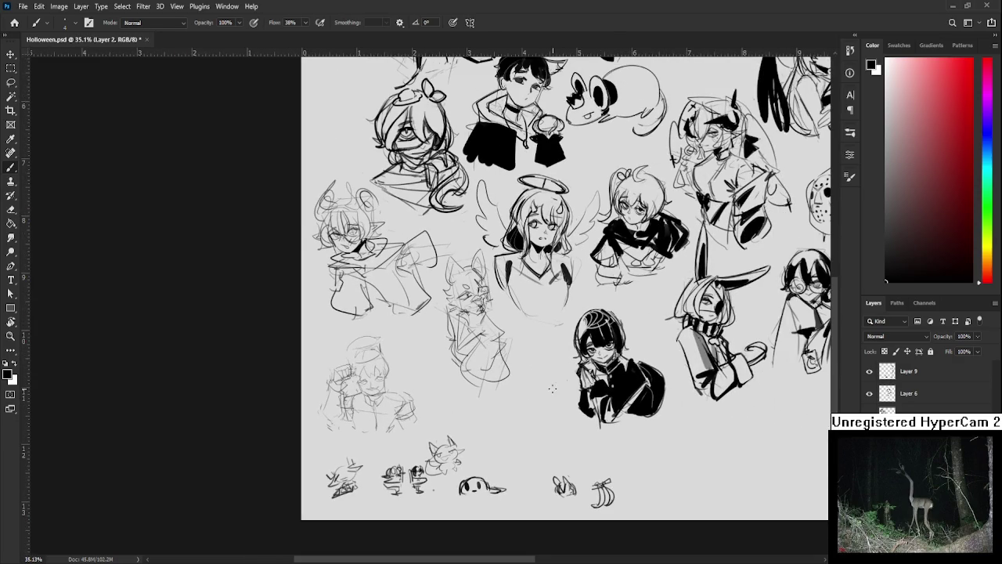
{"action": "scroll", "coordinate": [572, 399], "scroll_direction": "up", "scroll_amount": 2}
{"action": "scroll", "coordinate": [595, 438], "scroll_direction": "up", "scroll_amount": 2}
{"action": "scroll", "coordinate": [619, 470], "scroll_direction": "up", "scroll_amount": 1}
{"action": "key", "text": "e"}
{"action": "left_click_drag", "start_coordinate": [621, 473], "coordinate": [661, 486]}
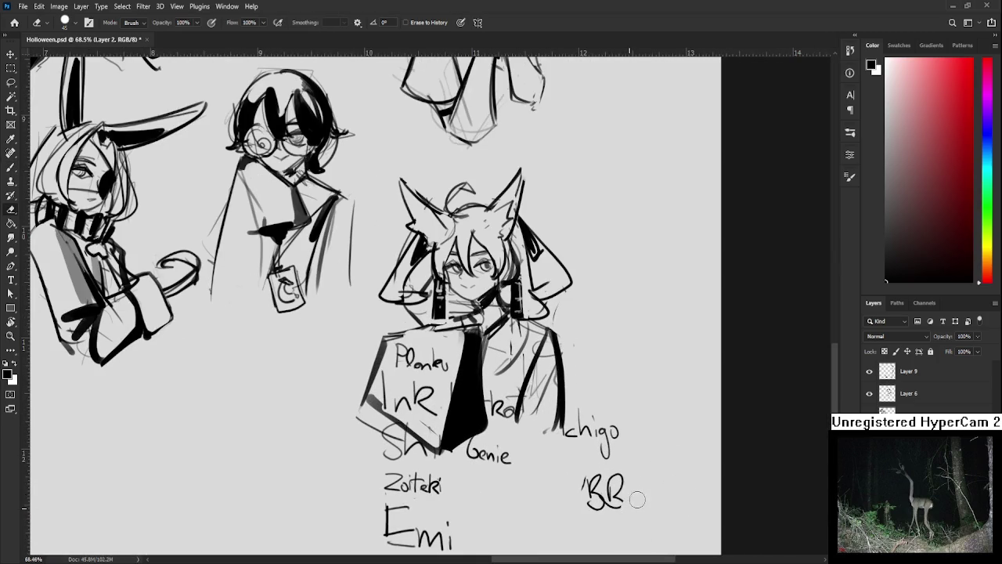
{"action": "scroll", "coordinate": [637, 493], "scroll_direction": "down", "scroll_amount": 5}
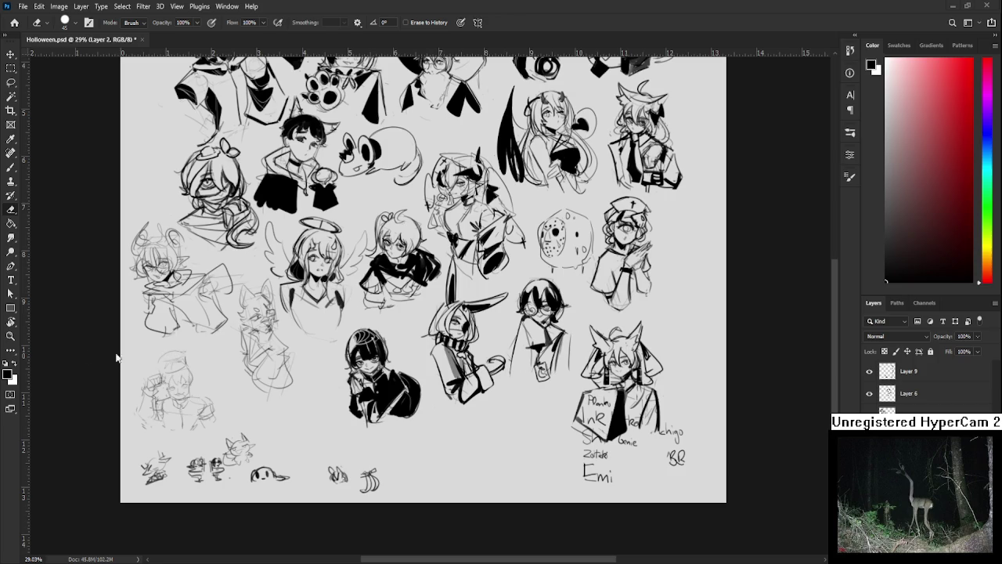
- Pan up the sheet and zoom in on the empty space beside the fox-eared figure
{"action": "left_click_drag", "start_coordinate": [313, 381], "coordinate": [54, 424]}
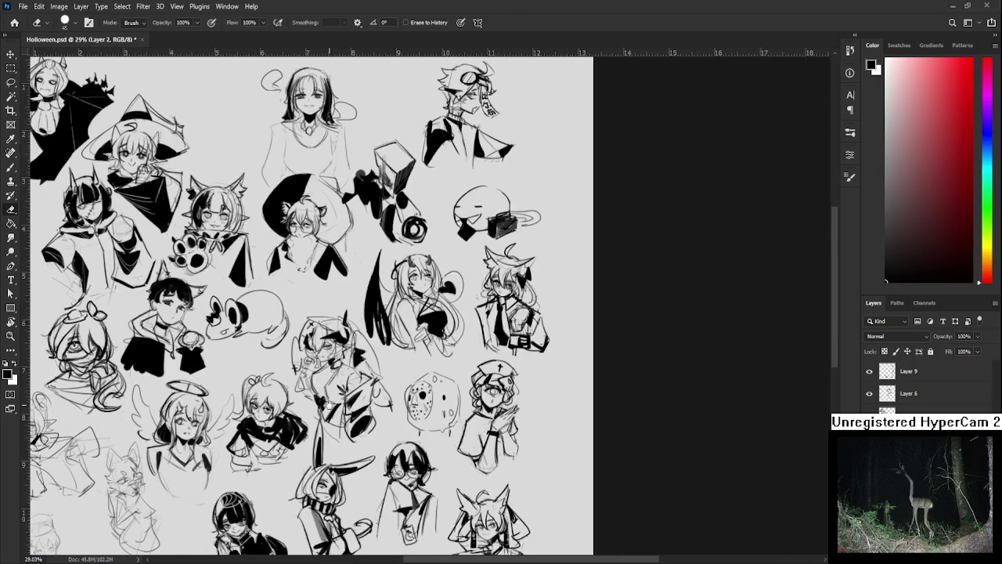
{"action": "scroll", "coordinate": [350, 389], "scroll_direction": "up", "scroll_amount": 2}
{"action": "scroll", "coordinate": [368, 389], "scroll_direction": "up", "scroll_amount": 1}
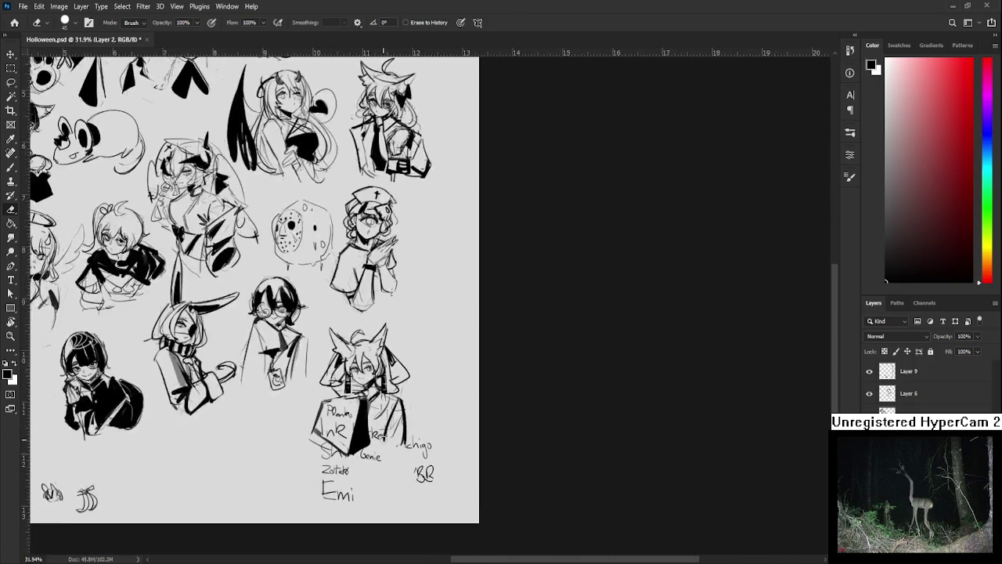
{"action": "scroll", "coordinate": [391, 389], "scroll_direction": "up", "scroll_amount": 2}
{"action": "scroll", "coordinate": [417, 390], "scroll_direction": "up", "scroll_amount": 2}
{"action": "scroll", "coordinate": [417, 390], "scroll_direction": "up", "scroll_amount": 2}
- Brush a box guide for the new girl's head, undoing stray strokes
{"action": "key", "text": "b"}
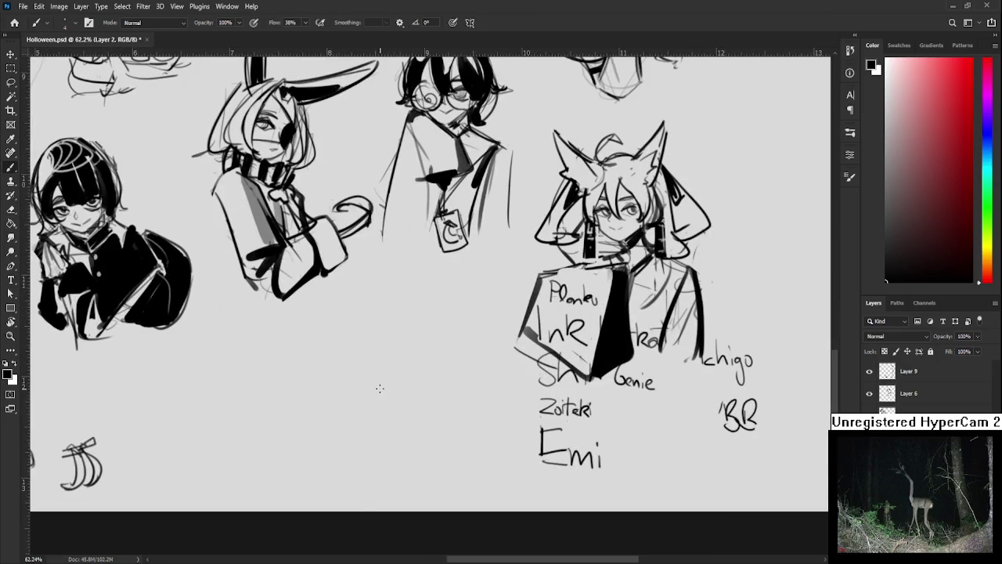
{"action": "left_click_drag", "start_coordinate": [339, 314], "coordinate": [350, 345]}
{"action": "key", "text": "ctrl+z"}
{"action": "left_click_drag", "start_coordinate": [339, 296], "coordinate": [353, 374]}
{"action": "mouse_move", "coordinate": [339, 294]}
{"action": "left_mouse_down"}
{"action": "mouse_move", "coordinate": [393, 285]}
{"action": "mouse_move", "coordinate": [411, 360]}
{"action": "left_mouse_up"}
{"action": "left_click_drag", "start_coordinate": [411, 360], "coordinate": [355, 374]}
{"action": "left_click_drag", "start_coordinate": [339, 293], "coordinate": [396, 337]}
{"action": "mouse_move", "coordinate": [338, 291]}
{"action": "left_mouse_down"}
{"action": "mouse_move", "coordinate": [390, 284]}
{"action": "mouse_move", "coordinate": [404, 359]}
{"action": "mouse_move", "coordinate": [374, 388]}
{"action": "left_mouse_up"}
{"action": "key", "text": "ctrl+z"}
{"action": "mouse_move", "coordinate": [372, 385]}
{"action": "left_mouse_down"}
{"action": "mouse_move", "coordinate": [396, 385]}
{"action": "mouse_move", "coordinate": [331, 368]}
{"action": "mouse_move", "coordinate": [345, 390]}
{"action": "mouse_move", "coordinate": [440, 407]}
{"action": "mouse_move", "coordinate": [381, 475]}
{"action": "mouse_move", "coordinate": [398, 473]}
{"action": "left_mouse_up"}
{"action": "key", "text": "ctrl+z"}
- Block in the body lines below the head box
{"action": "mouse_move", "coordinate": [436, 402]}
{"action": "left_mouse_down"}
{"action": "mouse_move", "coordinate": [423, 479]}
{"action": "mouse_move", "coordinate": [385, 478]}
{"action": "left_mouse_up"}
{"action": "mouse_move", "coordinate": [354, 391]}
{"action": "left_mouse_down"}
{"action": "mouse_move", "coordinate": [319, 385]}
{"action": "mouse_move", "coordinate": [338, 468]}
{"action": "left_mouse_up"}
{"action": "left_click_drag", "start_coordinate": [357, 411], "coordinate": [368, 468]}
{"action": "mouse_move", "coordinate": [329, 462]}
{"action": "left_mouse_down"}
{"action": "mouse_move", "coordinate": [351, 486]}
{"action": "mouse_move", "coordinate": [374, 481]}
{"action": "left_mouse_up"}
{"action": "left_click_drag", "start_coordinate": [410, 393], "coordinate": [438, 404]}
{"action": "key", "text": "ctrl+z"}
{"action": "mouse_move", "coordinate": [379, 393]}
{"action": "left_mouse_down"}
{"action": "mouse_move", "coordinate": [443, 401]}
{"action": "mouse_move", "coordinate": [428, 493]}
{"action": "left_mouse_up"}
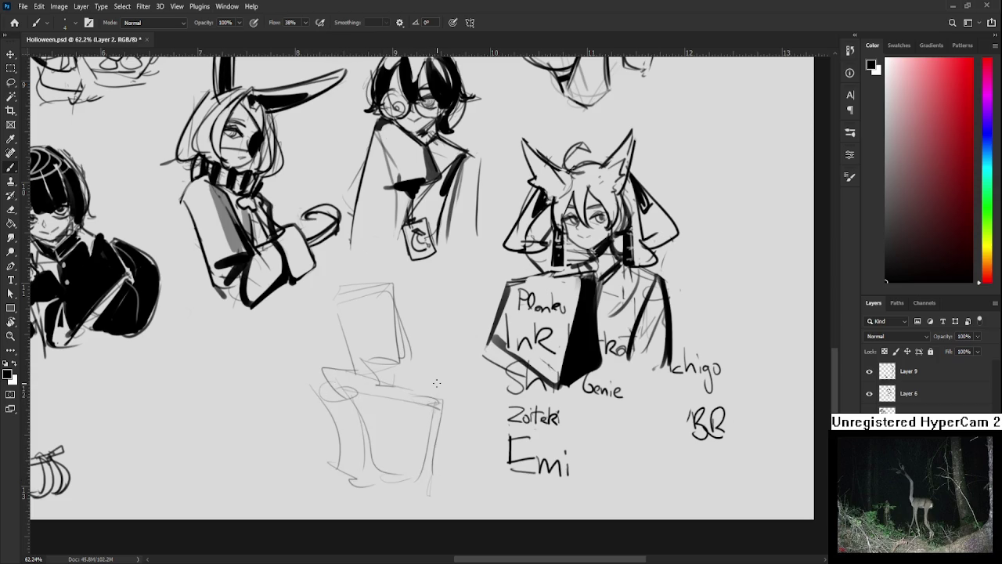
{"action": "scroll", "coordinate": [427, 395], "scroll_direction": "up", "scroll_amount": 1}
{"action": "scroll", "coordinate": [427, 403], "scroll_direction": "up", "scroll_amount": 1}
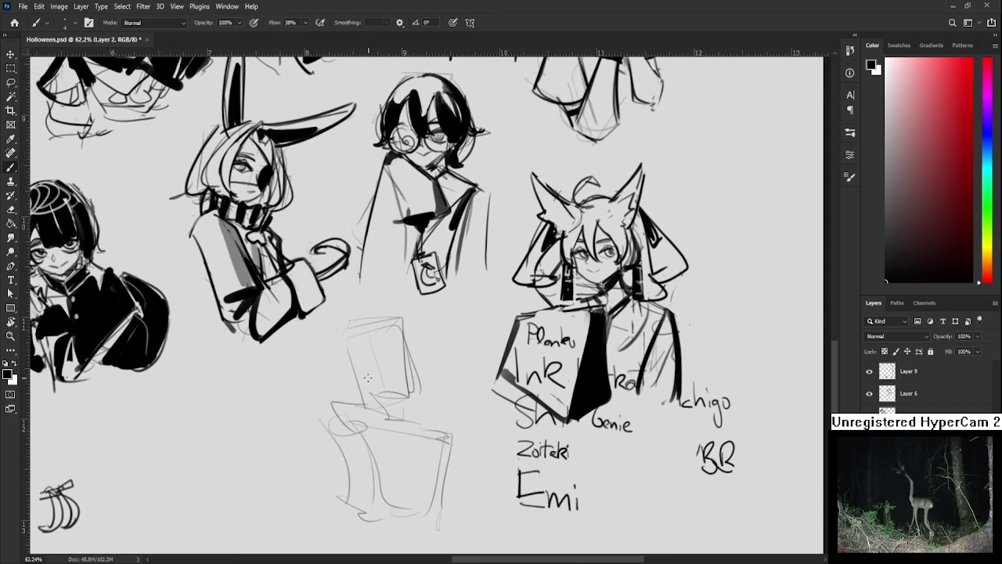
- Draw two squinting eyes and hair strands, outlining both sides of the bob hair
{"action": "mouse_move", "coordinate": [352, 379]}
{"action": "left_mouse_down"}
{"action": "mouse_move", "coordinate": [379, 378]}
{"action": "mouse_move", "coordinate": [375, 369]}
{"action": "left_mouse_up"}
{"action": "mouse_move", "coordinate": [394, 368]}
{"action": "left_mouse_down"}
{"action": "mouse_move", "coordinate": [410, 372]}
{"action": "mouse_move", "coordinate": [404, 366]}
{"action": "left_mouse_up"}
{"action": "mouse_move", "coordinate": [360, 337]}
{"action": "left_mouse_down"}
{"action": "mouse_move", "coordinate": [371, 370]}
{"action": "mouse_move", "coordinate": [374, 352]}
{"action": "left_mouse_up"}
{"action": "mouse_move", "coordinate": [376, 354]}
{"action": "left_mouse_down"}
{"action": "mouse_move", "coordinate": [386, 366]}
{"action": "mouse_move", "coordinate": [389, 351]}
{"action": "left_mouse_up"}
{"action": "mouse_move", "coordinate": [387, 349]}
{"action": "left_mouse_down"}
{"action": "mouse_move", "coordinate": [395, 364]}
{"action": "mouse_move", "coordinate": [344, 390]}
{"action": "left_mouse_up"}
{"action": "left_click_drag", "start_coordinate": [349, 340], "coordinate": [346, 382]}
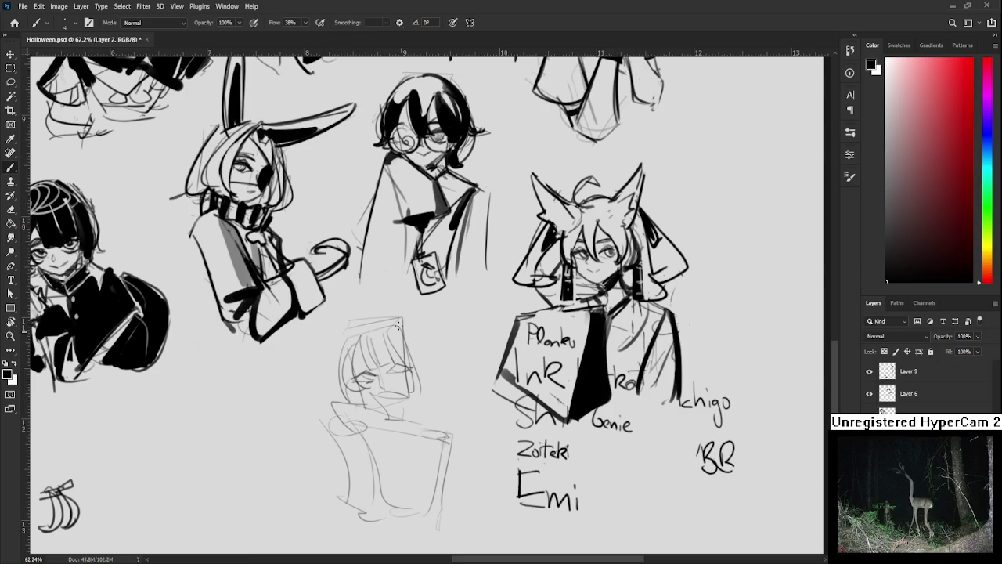
{"action": "left_click_drag", "start_coordinate": [399, 324], "coordinate": [421, 374]}
- Add curves around the head, hatch shading under the face, and draw the mouth line
{"action": "scroll", "coordinate": [484, 400], "scroll_direction": "up", "scroll_amount": 2}
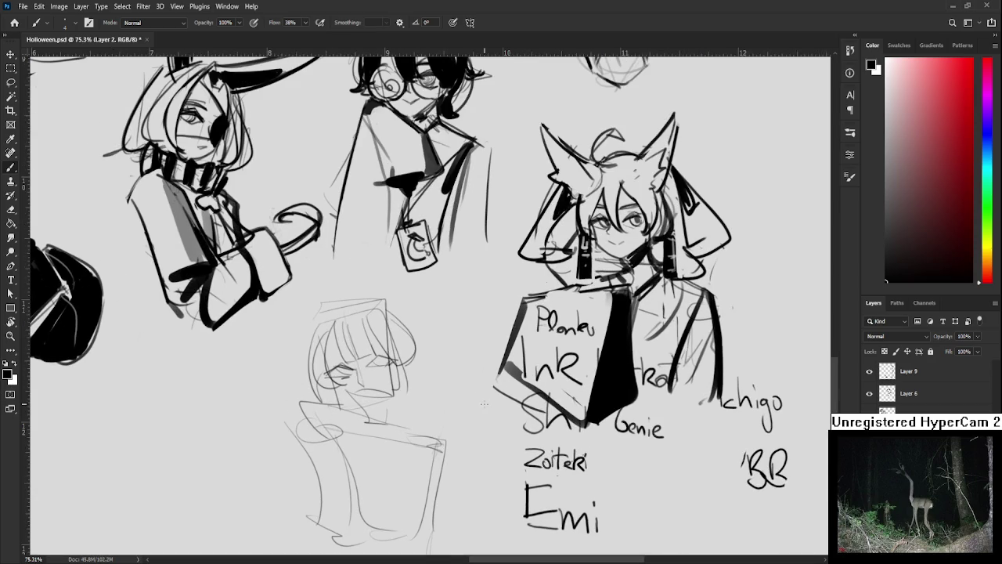
{"action": "left_click_drag", "start_coordinate": [313, 334], "coordinate": [292, 357]}
{"action": "left_click_drag", "start_coordinate": [391, 311], "coordinate": [427, 329]}
{"action": "scroll", "coordinate": [387, 311], "scroll_direction": "down", "scroll_amount": 1}
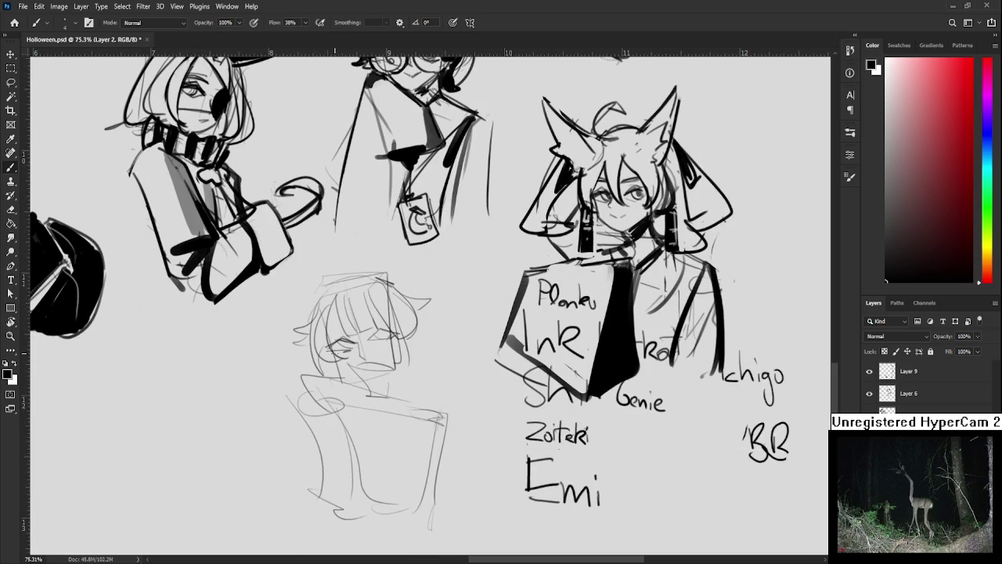
{"action": "left_click_drag", "start_coordinate": [345, 368], "coordinate": [354, 377]}
{"action": "left_click_drag", "start_coordinate": [348, 366], "coordinate": [368, 364]}
- Lasso the girl's mouth and scale it down on the face
{"action": "left_click_drag", "start_coordinate": [421, 340], "coordinate": [428, 350]}
{"action": "key", "text": "l"}
{"action": "left_click_drag", "start_coordinate": [371, 365], "coordinate": [389, 362]}
{"action": "key", "text": "ctrl+t"}
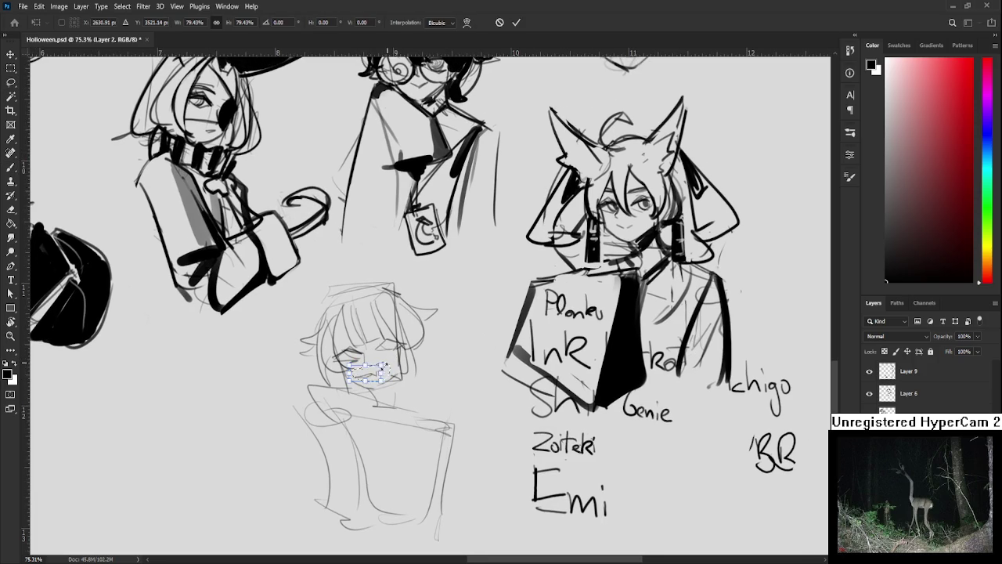
{"action": "key", "text": "Return"}
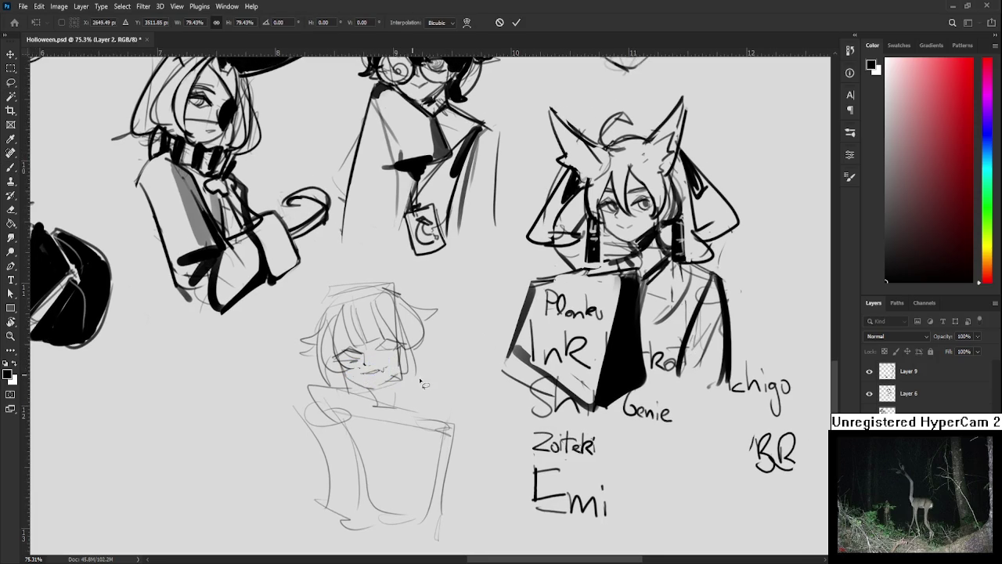
{"action": "key", "text": "b"}
- Darken the left eye, dot freckles on her cheek, and sketch hair strands, an ear curl and a headband line
{"action": "mouse_move", "coordinate": [336, 338]}
{"action": "left_mouse_down"}
{"action": "mouse_move", "coordinate": [350, 354]}
{"action": "mouse_move", "coordinate": [387, 329]}
{"action": "mouse_move", "coordinate": [391, 354]}
{"action": "left_mouse_up"}
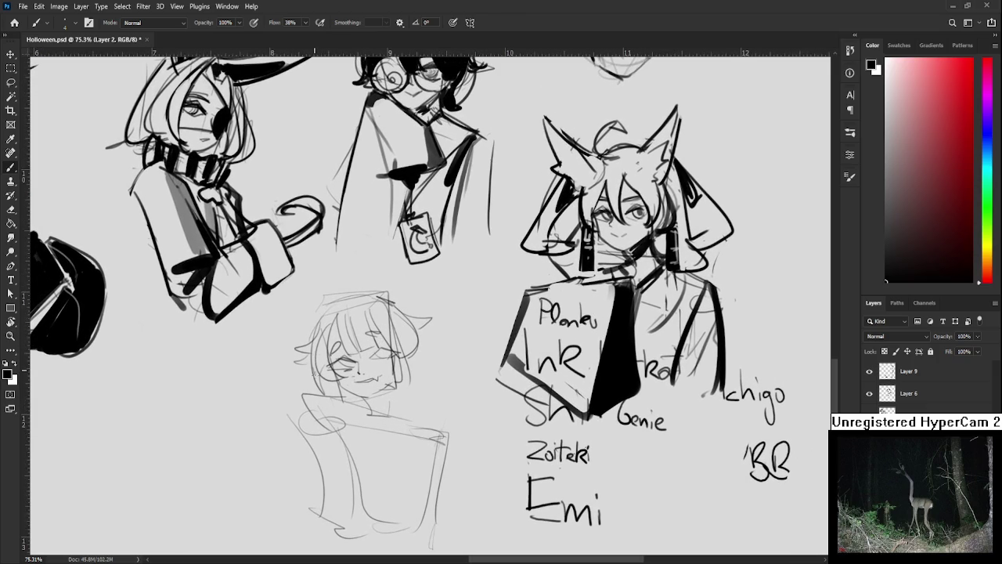
{"action": "left_click", "coordinate": [346, 373]}
{"action": "left_click_drag", "start_coordinate": [310, 370], "coordinate": [299, 382]}
{"action": "mouse_move", "coordinate": [308, 330]}
{"action": "left_mouse_down"}
{"action": "mouse_move", "coordinate": [297, 343]}
{"action": "mouse_move", "coordinate": [321, 296]}
{"action": "mouse_move", "coordinate": [386, 280]}
{"action": "mouse_move", "coordinate": [412, 305]}
{"action": "mouse_move", "coordinate": [406, 332]}
{"action": "left_mouse_up"}
{"action": "scroll", "coordinate": [406, 321], "scroll_direction": "down", "scroll_amount": 2}
{"action": "key", "text": "e"}
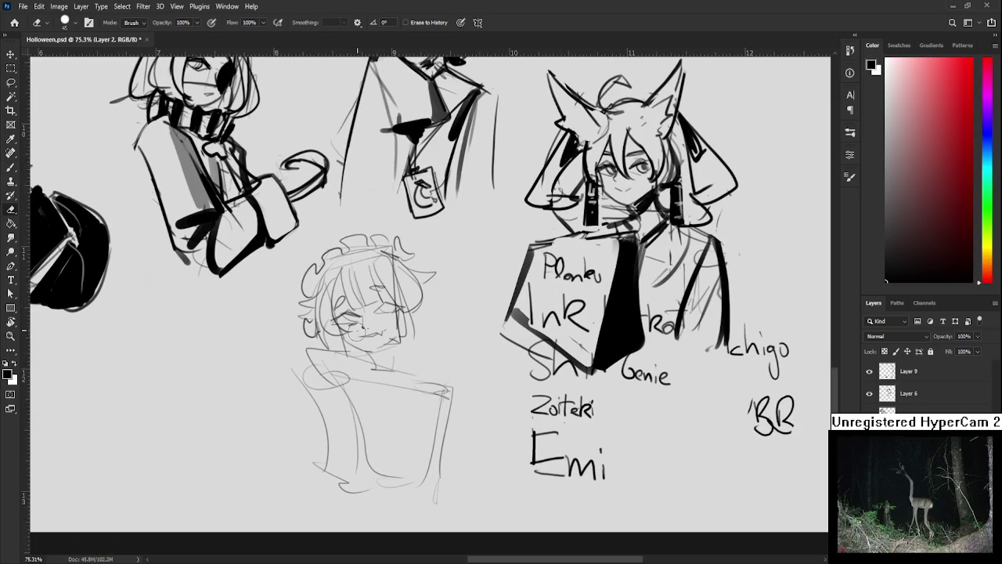
{"action": "key", "text": "b"}
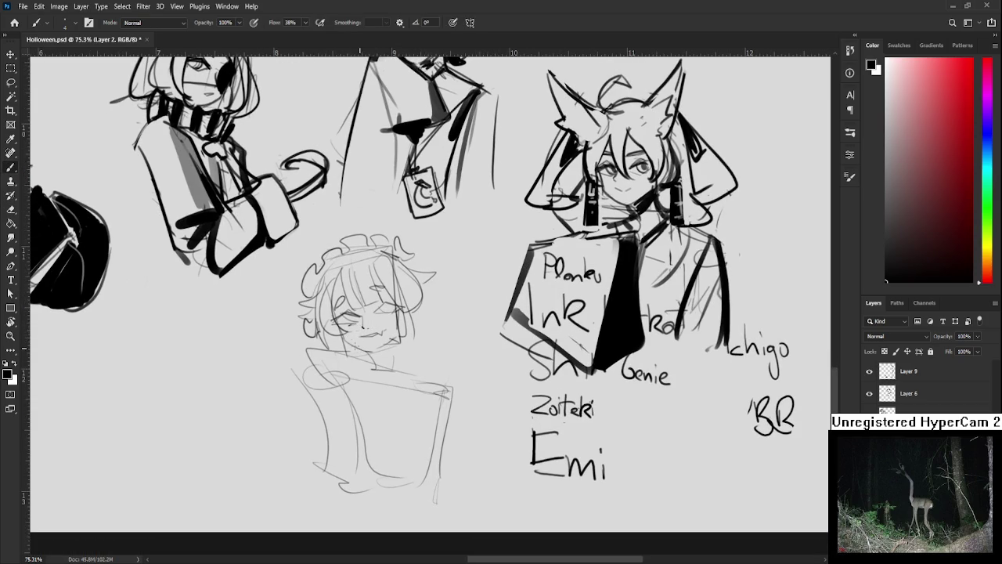
- Add marks beside the mouth and chin, then sketch the collar, neckline and torso sides
{"action": "left_click", "coordinate": [361, 335]}
{"action": "left_click_drag", "start_coordinate": [394, 341], "coordinate": [396, 364]}
{"action": "mouse_move", "coordinate": [368, 356]}
{"action": "left_mouse_down"}
{"action": "mouse_move", "coordinate": [398, 367]}
{"action": "mouse_move", "coordinate": [368, 433]}
{"action": "mouse_move", "coordinate": [380, 455]}
{"action": "left_mouse_up"}
{"action": "mouse_move", "coordinate": [393, 362]}
{"action": "left_mouse_down"}
{"action": "mouse_move", "coordinate": [428, 380]}
{"action": "mouse_move", "coordinate": [418, 455]}
{"action": "mouse_move", "coordinate": [407, 457]}
{"action": "left_mouse_up"}
{"action": "mouse_move", "coordinate": [360, 375]}
{"action": "left_mouse_down"}
{"action": "mouse_move", "coordinate": [352, 413]}
{"action": "mouse_move", "coordinate": [362, 457]}
{"action": "left_mouse_up"}
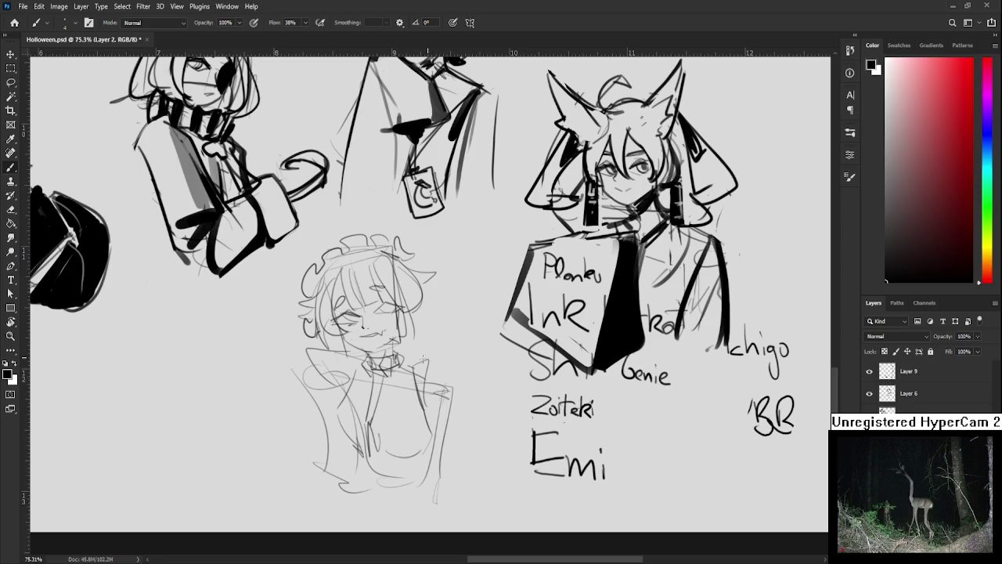
- Outline both shoulders and the girl's left arm with its sleeve hem
{"action": "mouse_move", "coordinate": [422, 366]}
{"action": "left_mouse_down"}
{"action": "mouse_move", "coordinate": [454, 390]}
{"action": "mouse_move", "coordinate": [435, 421]}
{"action": "left_mouse_up"}
{"action": "mouse_move", "coordinate": [460, 353]}
{"action": "left_mouse_down"}
{"action": "mouse_move", "coordinate": [457, 376]}
{"action": "mouse_move", "coordinate": [443, 354]}
{"action": "left_mouse_up"}
{"action": "mouse_move", "coordinate": [306, 374]}
{"action": "left_mouse_down"}
{"action": "mouse_move", "coordinate": [328, 365]}
{"action": "mouse_move", "coordinate": [342, 382]}
{"action": "mouse_move", "coordinate": [314, 355]}
{"action": "mouse_move", "coordinate": [334, 342]}
{"action": "left_mouse_up"}
{"action": "mouse_move", "coordinate": [332, 345]}
{"action": "left_mouse_down"}
{"action": "mouse_move", "coordinate": [348, 362]}
{"action": "mouse_move", "coordinate": [314, 378]}
{"action": "mouse_move", "coordinate": [290, 430]}
{"action": "mouse_move", "coordinate": [338, 433]}
{"action": "left_mouse_up"}
{"action": "key", "text": "ctrl+z"}
{"action": "key", "text": "ctrl+z"}
{"action": "mouse_move", "coordinate": [306, 364]}
{"action": "left_mouse_down"}
{"action": "mouse_move", "coordinate": [307, 428]}
{"action": "mouse_move", "coordinate": [346, 425]}
{"action": "left_mouse_up"}
{"action": "left_click_drag", "start_coordinate": [328, 413], "coordinate": [342, 423]}
- Extend the torso's right edge and draw a curved wing shape beside her shoulder
{"action": "mouse_move", "coordinate": [430, 390]}
{"action": "left_mouse_down"}
{"action": "mouse_move", "coordinate": [431, 454]}
{"action": "mouse_move", "coordinate": [474, 436]}
{"action": "mouse_move", "coordinate": [468, 451]}
{"action": "left_mouse_up"}
{"action": "key", "text": "ctrl+z"}
{"action": "left_click_drag", "start_coordinate": [454, 405], "coordinate": [479, 436]}
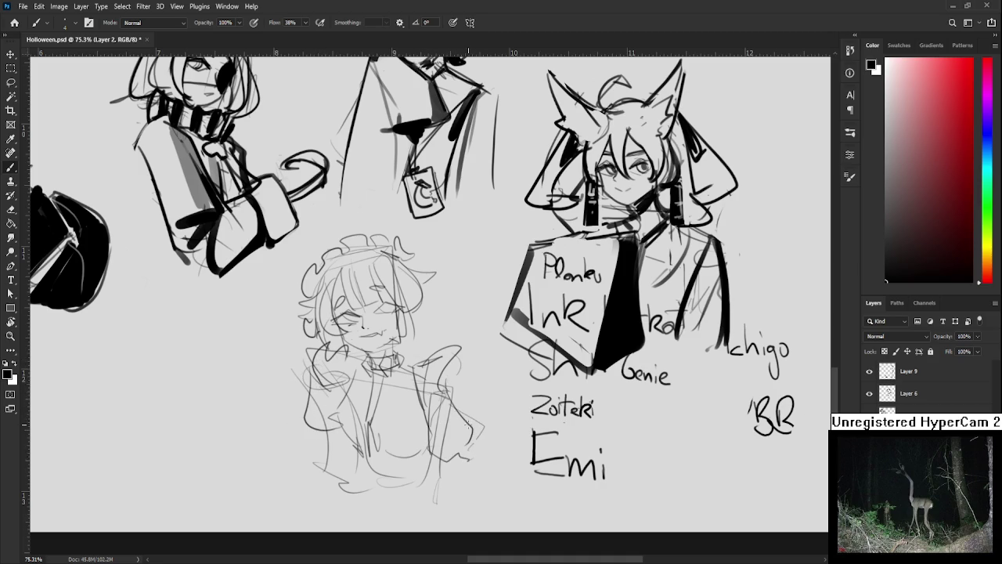
{"action": "mouse_move", "coordinate": [308, 427]}
{"action": "left_mouse_down"}
{"action": "mouse_move", "coordinate": [344, 411]}
{"action": "mouse_move", "coordinate": [332, 474]}
{"action": "left_mouse_up"}
{"action": "key", "text": "ctrl+z"}
{"action": "scroll", "coordinate": [427, 358], "scroll_direction": "up", "scroll_amount": 1}
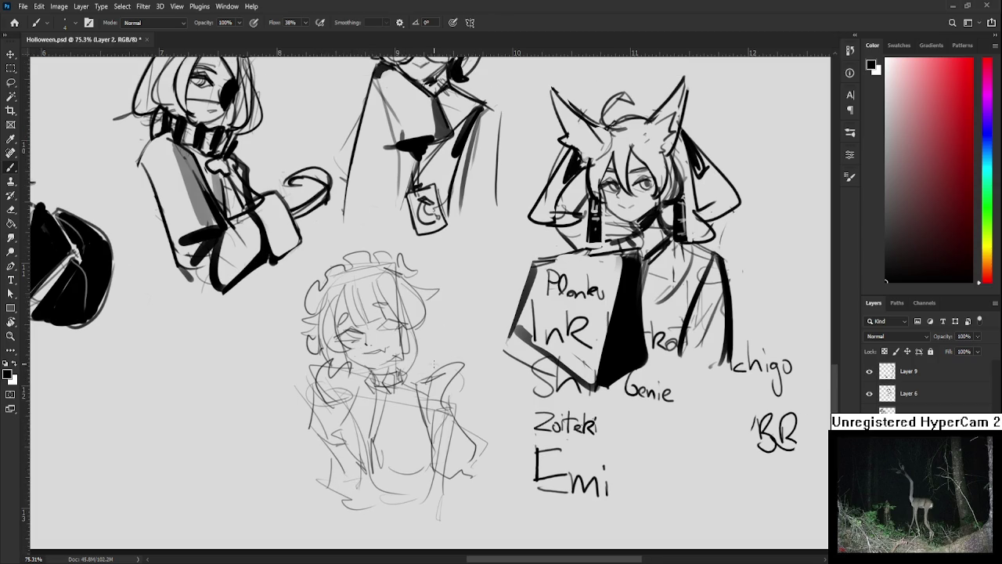
{"action": "mouse_move", "coordinate": [428, 358]}
{"action": "left_mouse_down"}
{"action": "mouse_move", "coordinate": [464, 314]}
{"action": "mouse_move", "coordinate": [477, 435]}
{"action": "left_mouse_up"}
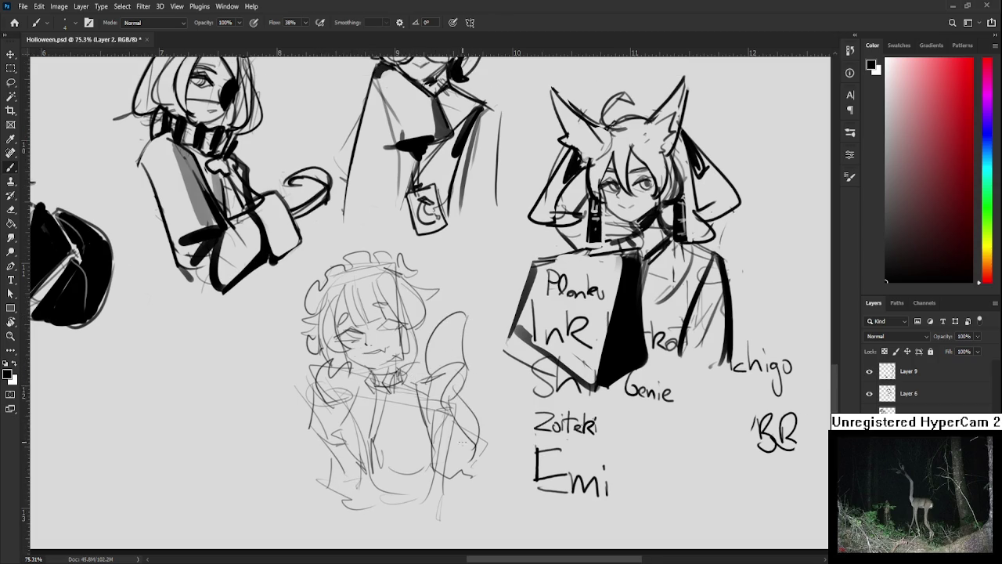
{"action": "scroll", "coordinate": [469, 426], "scroll_direction": "down", "scroll_amount": 2}
{"action": "scroll", "coordinate": [548, 391], "scroll_direction": "down", "scroll_amount": 2}
- Erase the handwritten name 'Ichigo' from the name list with the Eraser
{"action": "scroll", "coordinate": [705, 368], "scroll_direction": "up", "scroll_amount": 3}
{"action": "key", "text": "e"}
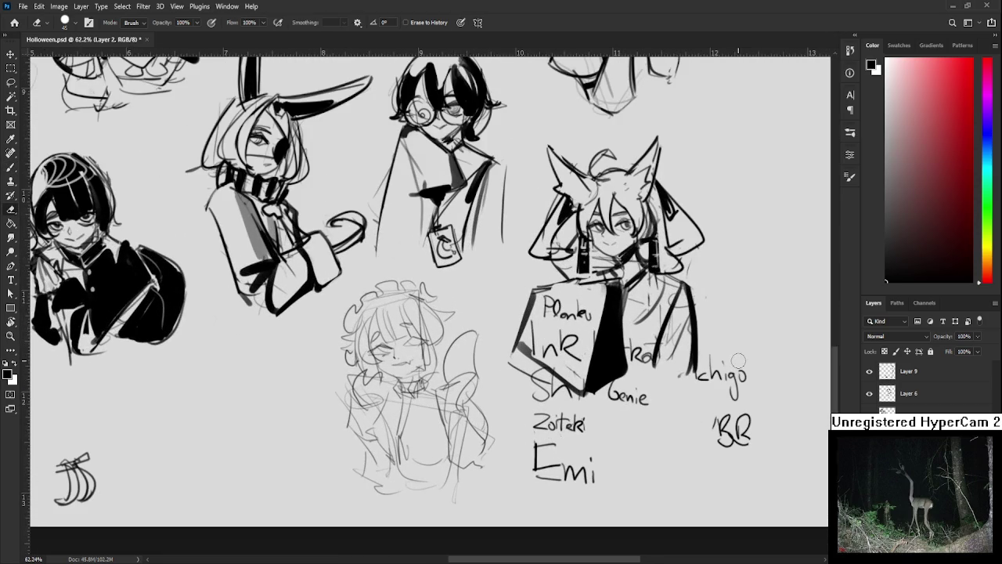
{"action": "left_click_drag", "start_coordinate": [738, 362], "coordinate": [739, 398]}
- Zoom out and pan around to review the whole sketch sheet
{"action": "scroll", "coordinate": [724, 349], "scroll_direction": "down", "scroll_amount": 1}
{"action": "scroll", "coordinate": [585, 387], "scroll_direction": "down", "scroll_amount": 1}
{"action": "scroll", "coordinate": [582, 428], "scroll_direction": "down", "scroll_amount": 1}
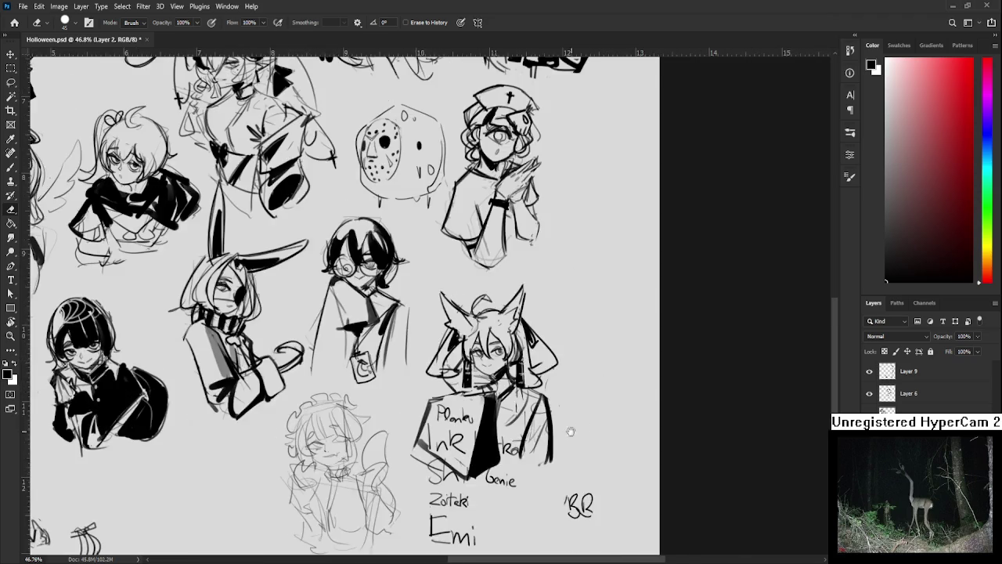
{"action": "scroll", "coordinate": [582, 428], "scroll_direction": "down", "scroll_amount": 1}
{"action": "scroll", "coordinate": [665, 469], "scroll_direction": "down", "scroll_amount": 1}
{"action": "scroll", "coordinate": [743, 511], "scroll_direction": "up", "scroll_amount": 1}
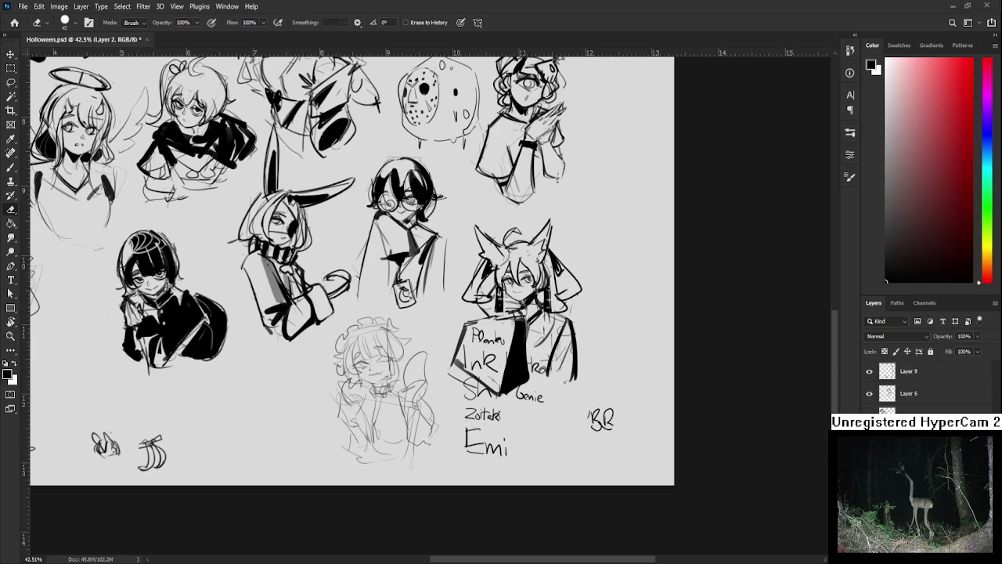
{"action": "scroll", "coordinate": [422, 355], "scroll_direction": "up", "scroll_amount": 3}
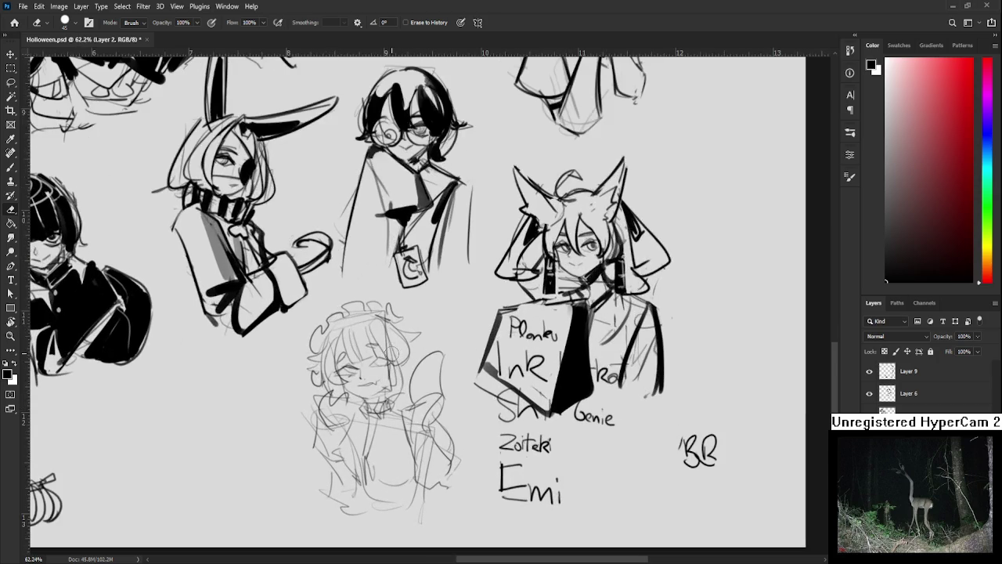
{"action": "scroll", "coordinate": [388, 356], "scroll_direction": "left", "scroll_amount": 2}
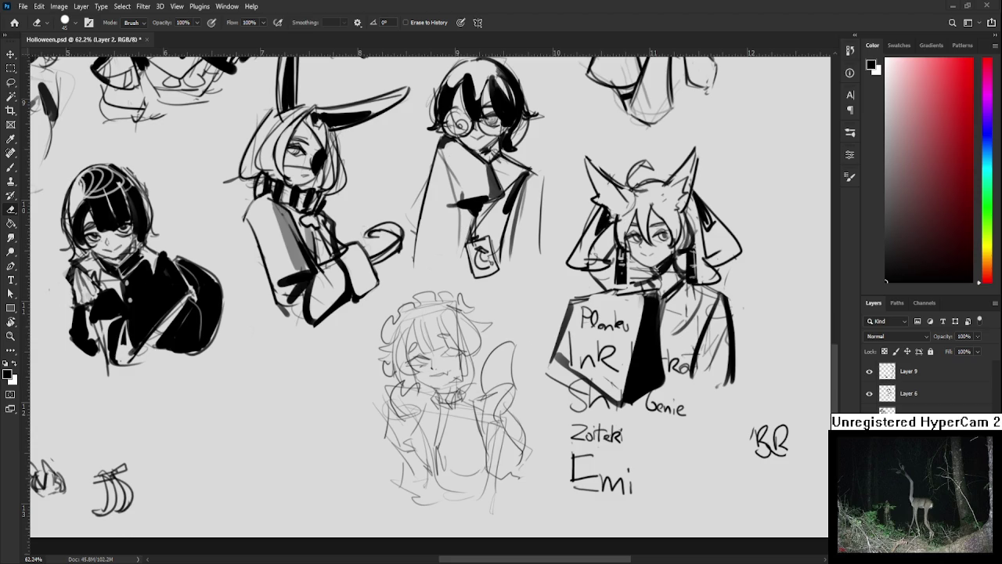
{"action": "scroll", "coordinate": [329, 458], "scroll_direction": "down", "scroll_amount": 1}
{"action": "left_click_drag", "start_coordinate": [329, 454], "coordinate": [430, 437]}
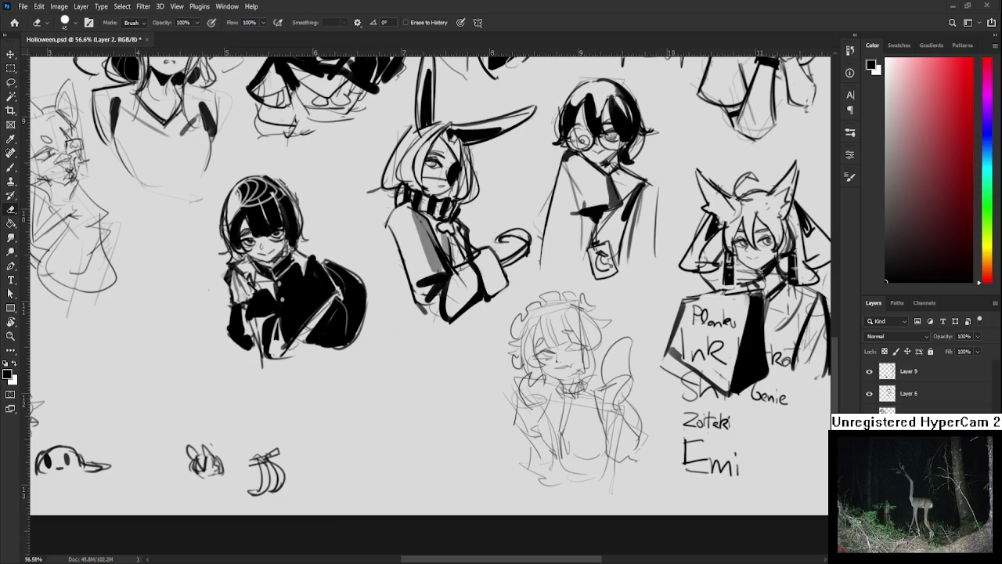
{"action": "scroll", "coordinate": [379, 402], "scroll_direction": "up", "scroll_amount": 1}
- With the Brush, sketch a round ear for the new mouse doodle, undoing a false first arc
{"action": "key", "text": "b"}
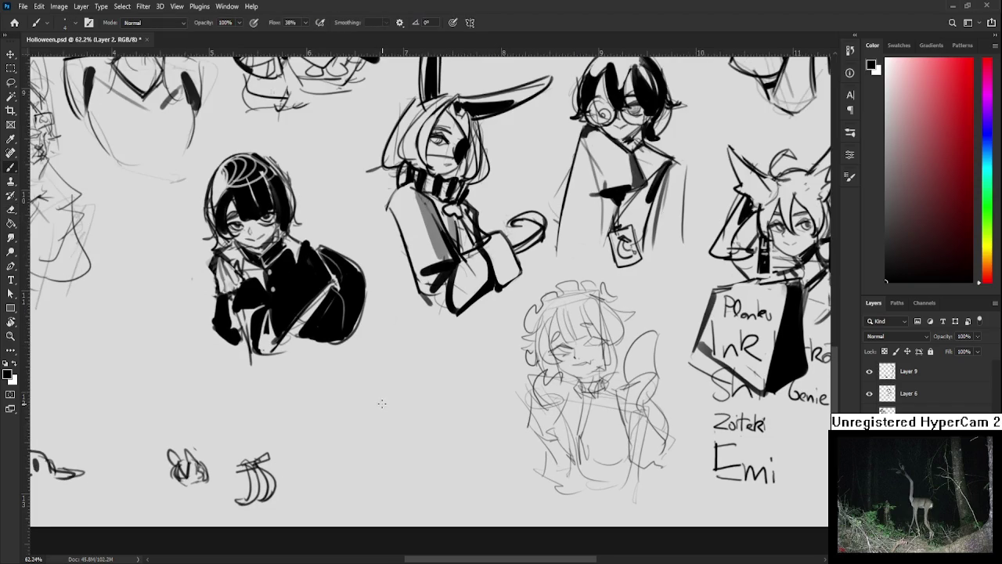
{"action": "mouse_move", "coordinate": [359, 389]}
{"action": "left_mouse_down"}
{"action": "mouse_move", "coordinate": [400, 399]}
{"action": "mouse_move", "coordinate": [333, 439]}
{"action": "left_mouse_up"}
{"action": "key", "text": "ctrl+z"}
{"action": "mouse_move", "coordinate": [383, 402]}
{"action": "left_mouse_down"}
{"action": "mouse_move", "coordinate": [423, 429]}
{"action": "mouse_move", "coordinate": [363, 444]}
{"action": "mouse_move", "coordinate": [465, 416]}
{"action": "left_mouse_up"}
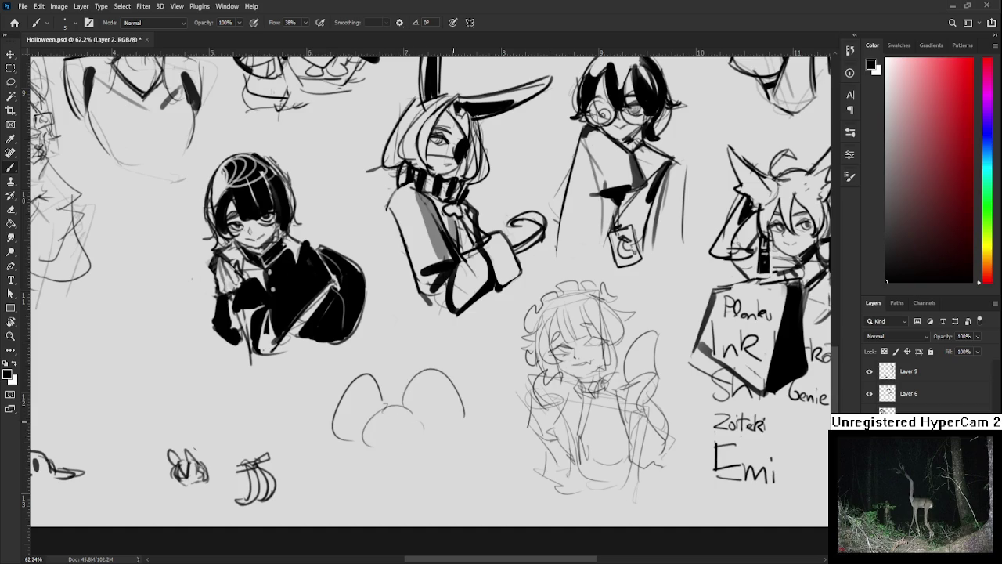
{"action": "scroll", "coordinate": [424, 380], "scroll_direction": "down", "scroll_amount": 2}
- Redraw a smaller second ear, then sketch the lumpy lower lobe and right side of the body
{"action": "key", "text": "ctrl+z"}
{"action": "left_click_drag", "start_coordinate": [411, 362], "coordinate": [462, 396]}
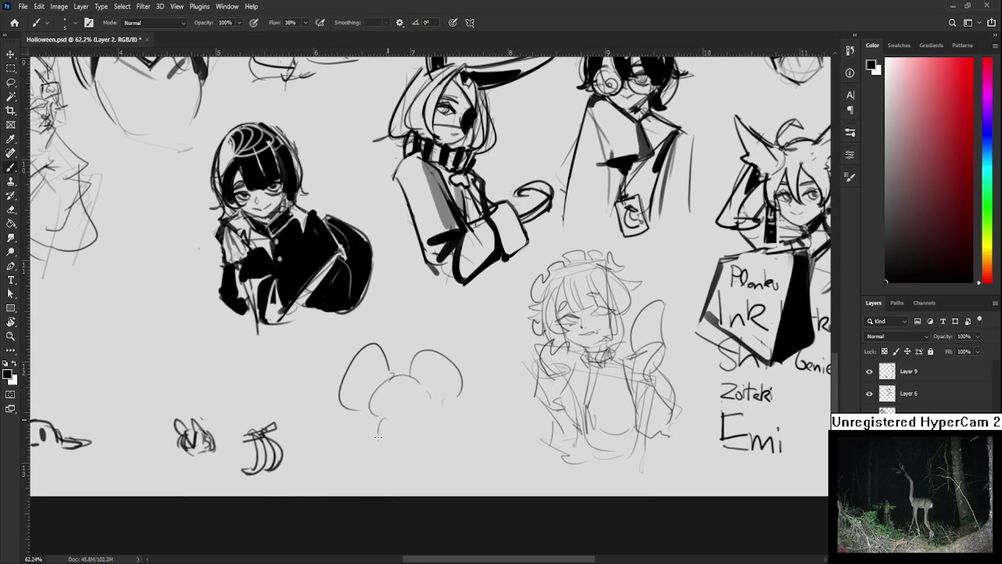
{"action": "mouse_move", "coordinate": [396, 422]}
{"action": "left_mouse_down"}
{"action": "mouse_move", "coordinate": [398, 443]}
{"action": "mouse_move", "coordinate": [423, 440]}
{"action": "mouse_move", "coordinate": [396, 454]}
{"action": "left_mouse_up"}
{"action": "key", "text": "ctrl+z"}
{"action": "left_click_drag", "start_coordinate": [422, 440], "coordinate": [423, 451]}
{"action": "left_click_drag", "start_coordinate": [417, 380], "coordinate": [425, 413]}
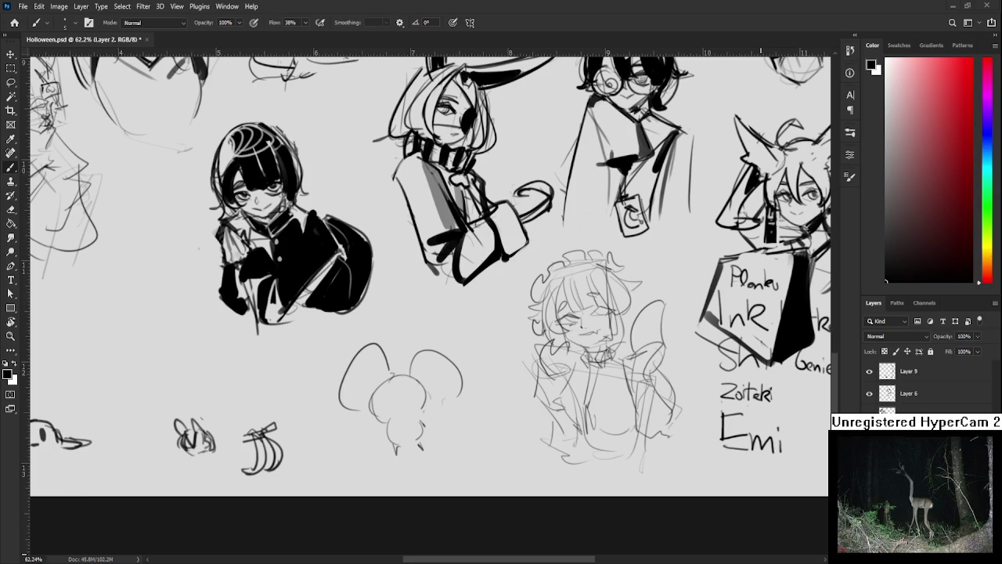
{"action": "scroll", "coordinate": [417, 425], "scroll_direction": "up", "scroll_amount": 1}
{"action": "scroll", "coordinate": [417, 424], "scroll_direction": "up", "scroll_amount": 1}
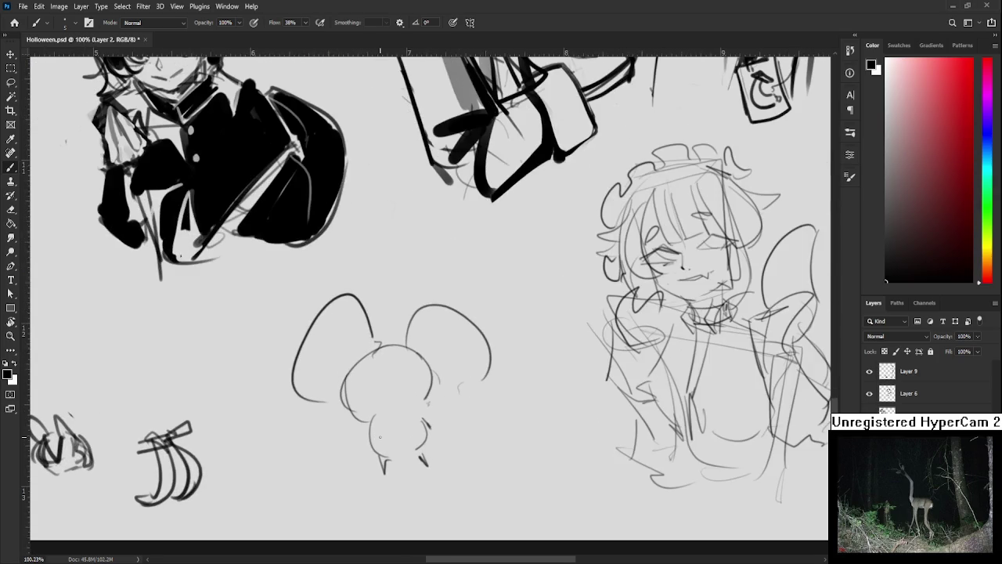
- Draw the mouse's nose, mouth and squinting closed eyes, undoing stray strokes
{"action": "key", "text": "ctrl+z"}
{"action": "mouse_move", "coordinate": [378, 376]}
{"action": "left_mouse_down"}
{"action": "mouse_move", "coordinate": [393, 396]}
{"action": "mouse_move", "coordinate": [374, 387]}
{"action": "mouse_move", "coordinate": [374, 372]}
{"action": "mouse_move", "coordinate": [393, 392]}
{"action": "mouse_move", "coordinate": [417, 364]}
{"action": "mouse_move", "coordinate": [407, 369]}
{"action": "left_mouse_up"}
{"action": "mouse_move", "coordinate": [353, 394]}
{"action": "left_mouse_down"}
{"action": "mouse_move", "coordinate": [358, 412]}
{"action": "mouse_move", "coordinate": [423, 385]}
{"action": "mouse_move", "coordinate": [360, 419]}
{"action": "mouse_move", "coordinate": [421, 397]}
{"action": "mouse_move", "coordinate": [373, 415]}
{"action": "mouse_move", "coordinate": [408, 412]}
{"action": "mouse_move", "coordinate": [406, 442]}
{"action": "mouse_move", "coordinate": [394, 427]}
{"action": "mouse_move", "coordinate": [350, 429]}
{"action": "mouse_move", "coordinate": [395, 431]}
{"action": "mouse_move", "coordinate": [427, 409]}
{"action": "mouse_move", "coordinate": [415, 379]}
{"action": "left_mouse_up"}
{"action": "key", "text": "ctrl+z"}
{"action": "key", "text": "ctrl+z"}
{"action": "key", "text": "ctrl+z"}
{"action": "key", "text": "ctrl+z"}
{"action": "mouse_move", "coordinate": [396, 385]}
{"action": "left_mouse_down"}
{"action": "mouse_move", "coordinate": [417, 378]}
{"action": "mouse_move", "coordinate": [398, 403]}
{"action": "left_mouse_up"}
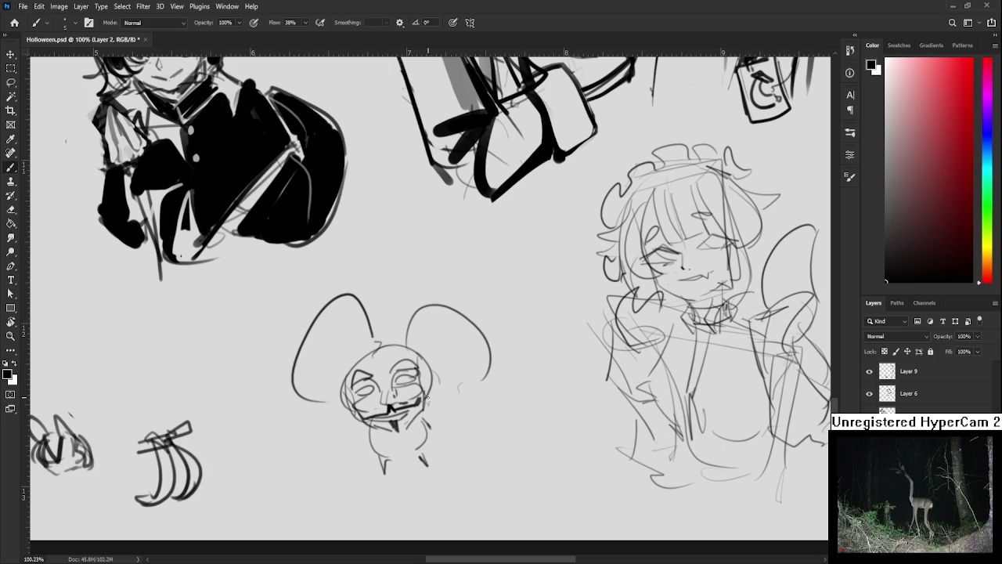
{"action": "mouse_move", "coordinate": [378, 363]}
{"action": "left_mouse_down"}
{"action": "mouse_move", "coordinate": [387, 384]}
{"action": "mouse_move", "coordinate": [386, 368]}
{"action": "mouse_move", "coordinate": [407, 354]}
{"action": "mouse_move", "coordinate": [429, 358]}
{"action": "left_mouse_up"}
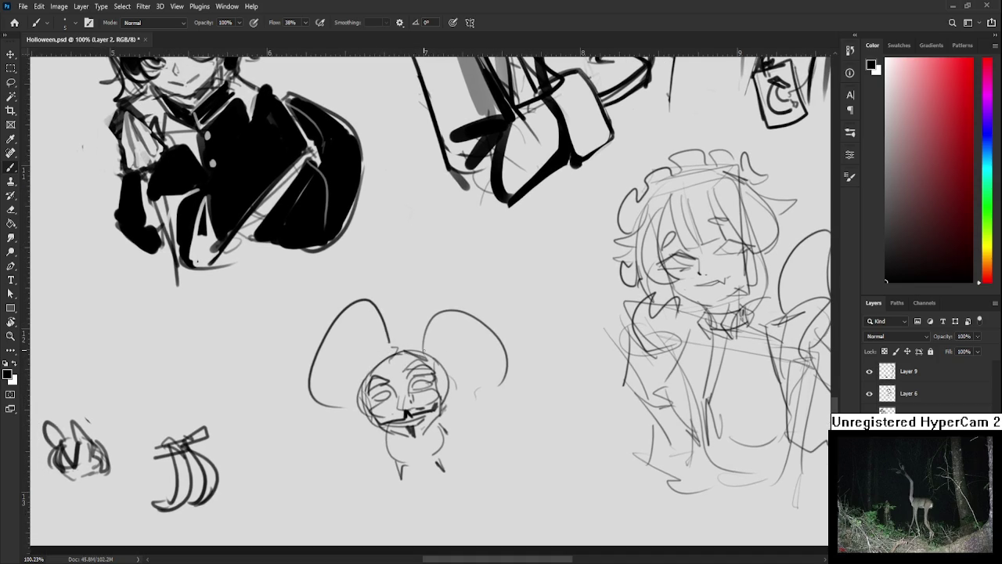
- Reinforce the head outline and line the insides of both ears
{"action": "mouse_move", "coordinate": [366, 376]}
{"action": "left_mouse_down"}
{"action": "mouse_move", "coordinate": [432, 363]}
{"action": "mouse_move", "coordinate": [373, 395]}
{"action": "left_mouse_up"}
{"action": "left_click_drag", "start_coordinate": [429, 360], "coordinate": [440, 386]}
{"action": "left_click_drag", "start_coordinate": [388, 345], "coordinate": [341, 413]}
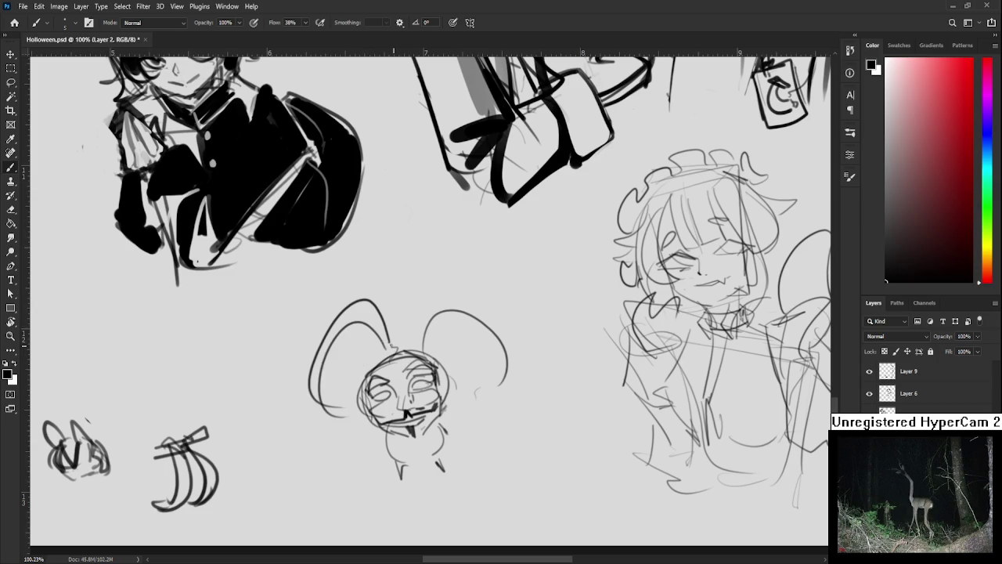
{"action": "mouse_move", "coordinate": [398, 347]}
{"action": "left_mouse_down"}
{"action": "mouse_move", "coordinate": [369, 372]}
{"action": "mouse_move", "coordinate": [426, 355]}
{"action": "mouse_move", "coordinate": [492, 377]}
{"action": "left_mouse_up"}
{"action": "left_click_drag", "start_coordinate": [435, 338], "coordinate": [478, 379]}
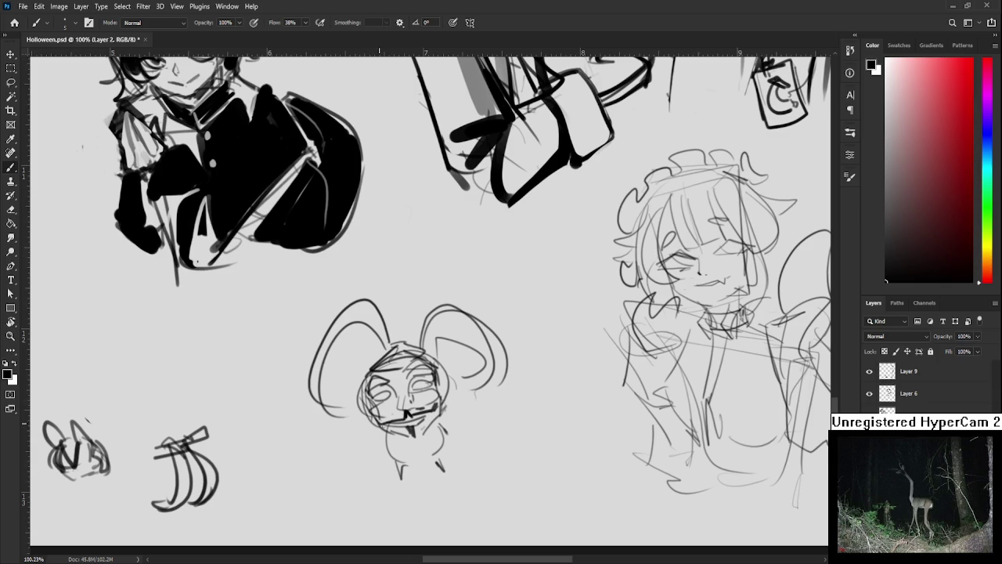
- Sketch the mouse's body lines and touch up its mouth with a short stroke
{"action": "mouse_move", "coordinate": [407, 445]}
{"action": "left_mouse_down"}
{"action": "mouse_move", "coordinate": [418, 410]}
{"action": "mouse_move", "coordinate": [388, 429]}
{"action": "mouse_move", "coordinate": [400, 432]}
{"action": "left_mouse_up"}
{"action": "left_click_drag", "start_coordinate": [435, 404], "coordinate": [432, 418]}
{"action": "left_click_drag", "start_coordinate": [460, 380], "coordinate": [451, 415]}
{"action": "scroll", "coordinate": [459, 395], "scroll_direction": "down", "scroll_amount": 5}
{"action": "scroll", "coordinate": [459, 395], "scroll_direction": "down", "scroll_amount": 2}
{"action": "scroll", "coordinate": [454, 395], "scroll_direction": "up", "scroll_amount": 5}
{"action": "scroll", "coordinate": [452, 396], "scroll_direction": "up", "scroll_amount": 3}
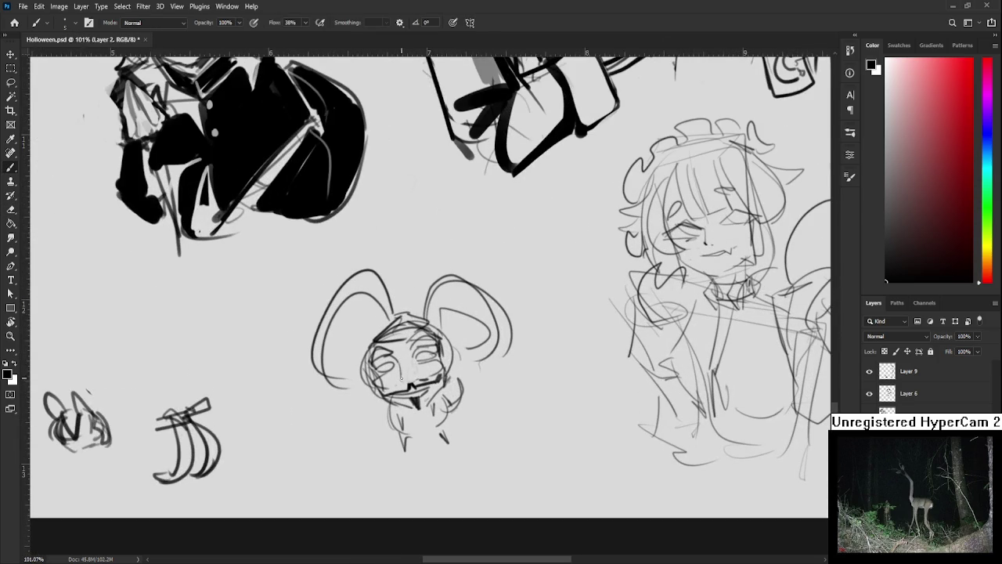
{"action": "mouse_move", "coordinate": [404, 375]}
{"action": "left_mouse_down"}
{"action": "mouse_move", "coordinate": [418, 383]}
{"action": "mouse_move", "coordinate": [417, 365]}
{"action": "left_mouse_up"}
{"action": "scroll", "coordinate": [435, 347], "scroll_direction": "down", "scroll_amount": 5}
{"action": "scroll", "coordinate": [434, 348], "scroll_direction": "down", "scroll_amount": 4}
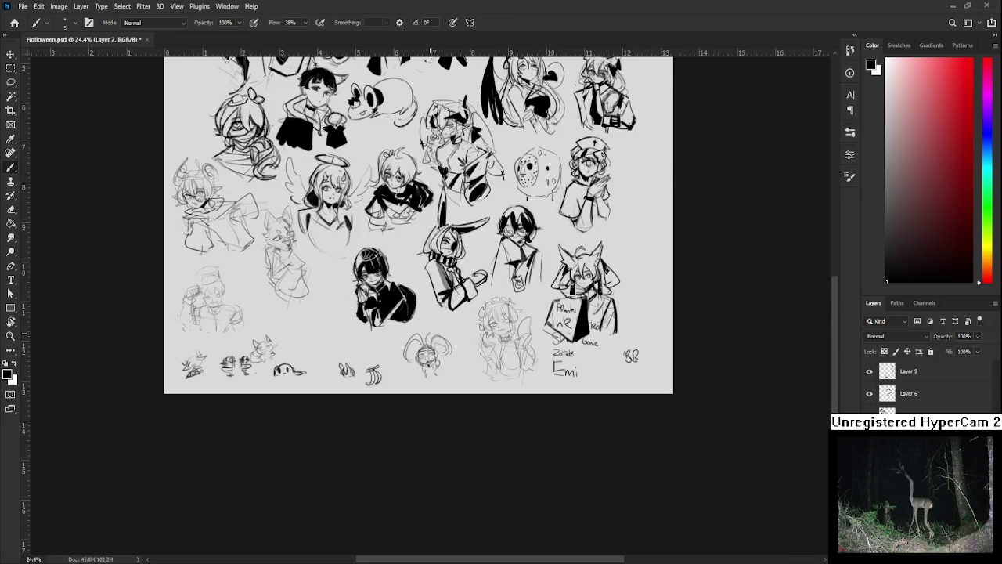
- Erase the stray lettering beside the name list
{"action": "key", "text": "e"}
{"action": "mouse_move", "coordinate": [620, 354]}
{"action": "left_mouse_down"}
{"action": "mouse_move", "coordinate": [636, 359]}
{"action": "mouse_move", "coordinate": [578, 434]}
{"action": "left_mouse_up"}
{"action": "scroll", "coordinate": [476, 382], "scroll_direction": "up", "scroll_amount": 1}
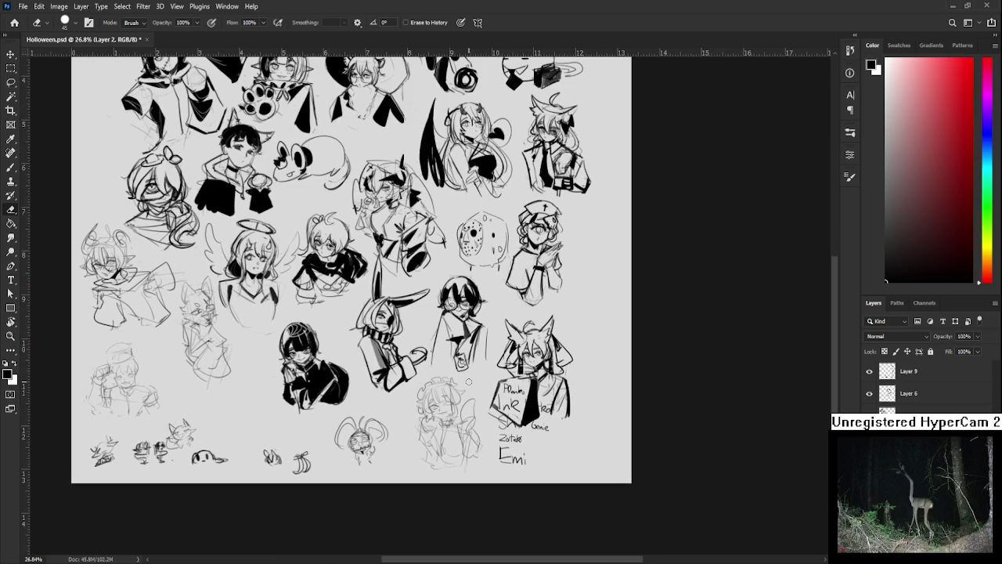
- Lasso the name list, scale it to 72.65% and move it into the bottom-right corner
{"action": "key", "text": "l"}
{"action": "left_click_drag", "start_coordinate": [491, 339], "coordinate": [548, 337]}
{"action": "key", "text": "ctrl+t"}
{"action": "left_click_drag", "start_coordinate": [526, 438], "coordinate": [588, 438]}
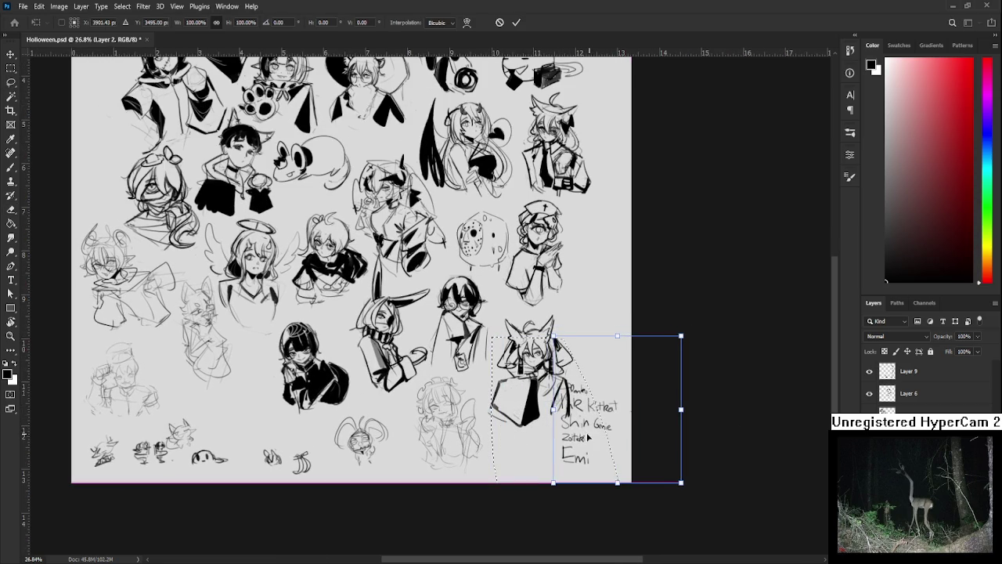
{"action": "left_click_drag", "start_coordinate": [681, 336], "coordinate": [662, 378]}
{"action": "left_click_drag", "start_coordinate": [615, 426], "coordinate": [634, 426]}
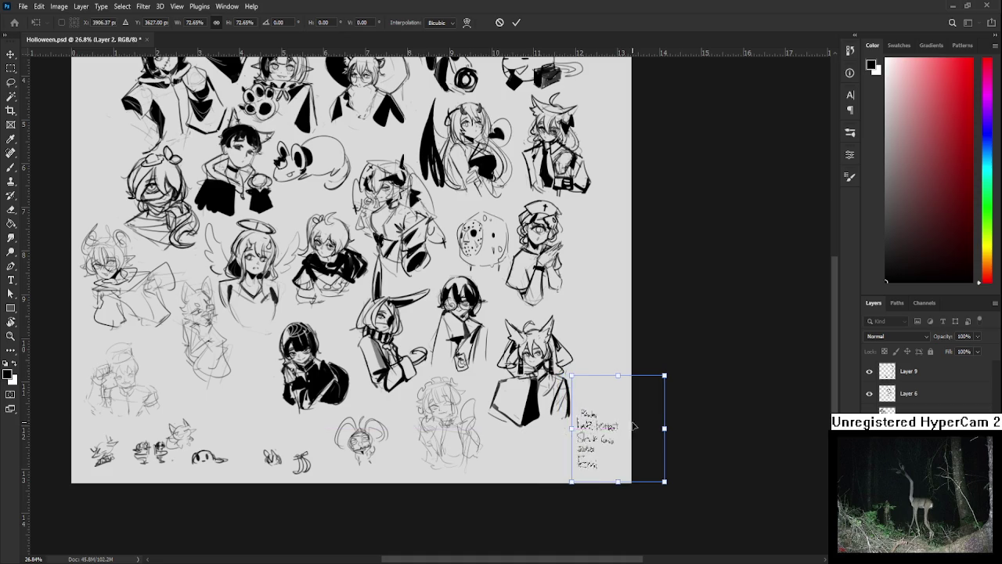
{"action": "key", "text": "Return"}
- Lasso around the sheet and create the new Layer 10 for inking
{"action": "scroll", "coordinate": [656, 436], "scroll_direction": "up", "scroll_amount": 2}
{"action": "scroll", "coordinate": [646, 443], "scroll_direction": "down", "scroll_amount": 1}
{"action": "scroll", "coordinate": [647, 444], "scroll_direction": "down", "scroll_amount": 1}
{"action": "scroll", "coordinate": [646, 443], "scroll_direction": "down", "scroll_amount": 1}
{"action": "scroll", "coordinate": [556, 505], "scroll_direction": "down", "scroll_amount": 1}
{"action": "left_click_drag", "start_coordinate": [544, 496], "coordinate": [396, 448]}
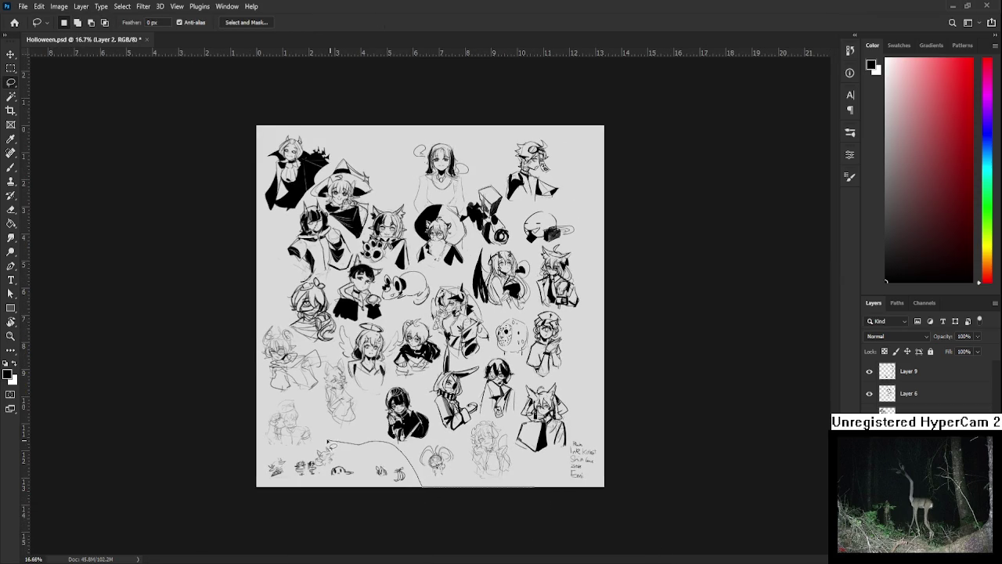
{"action": "mouse_move", "coordinate": [395, 448]}
{"action": "left_mouse_down"}
{"action": "mouse_move", "coordinate": [540, 454]}
{"action": "mouse_move", "coordinate": [542, 470]}
{"action": "left_mouse_up"}
{"action": "key", "text": "ctrl+j"}
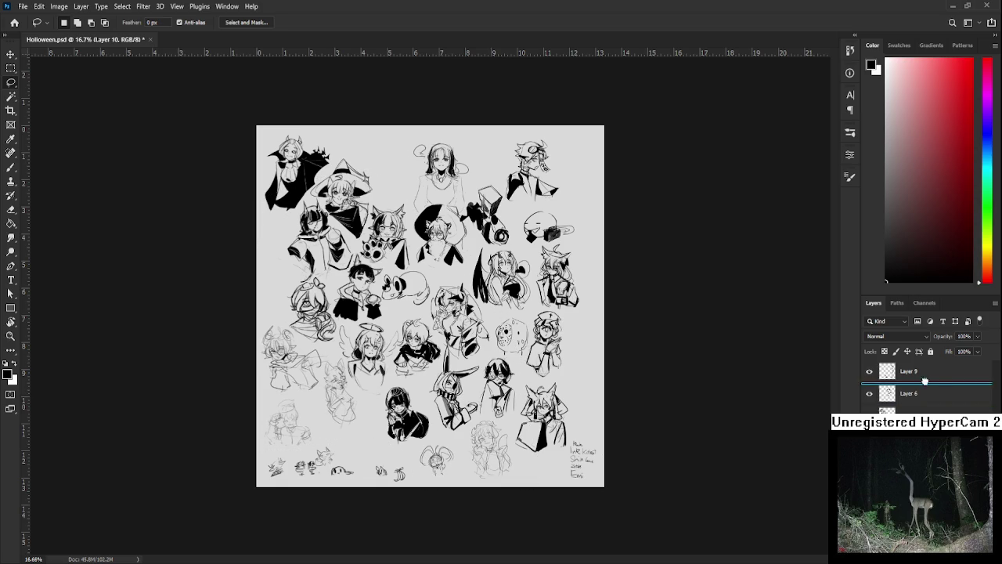
- Zoom in on the figure and paint her bangs and the left side of her hair solid black
{"action": "scroll", "coordinate": [890, 376], "scroll_direction": "up", "scroll_amount": 1}
{"action": "mouse_move", "coordinate": [391, 383]}
{"action": "left_mouse_down"}
{"action": "mouse_move", "coordinate": [446, 387]}
{"action": "mouse_move", "coordinate": [330, 368]}
{"action": "left_mouse_up"}
{"action": "key", "text": "b"}
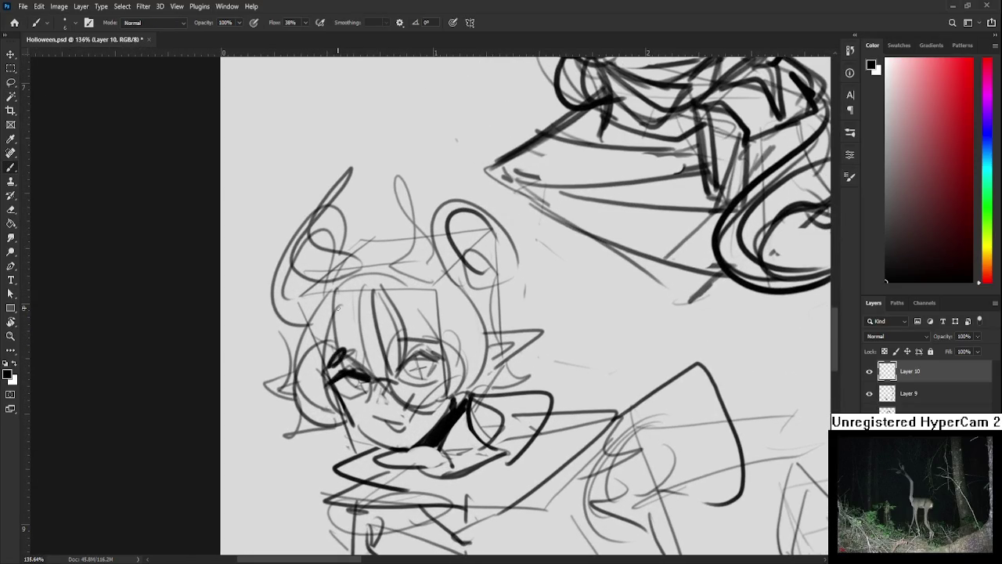
{"action": "left_click_drag", "start_coordinate": [345, 286], "coordinate": [348, 372]}
{"action": "mouse_move", "coordinate": [339, 286]}
{"action": "left_mouse_down"}
{"action": "mouse_move", "coordinate": [357, 375]}
{"action": "mouse_move", "coordinate": [381, 378]}
{"action": "left_mouse_up"}
{"action": "mouse_move", "coordinate": [369, 292]}
{"action": "left_mouse_down"}
{"action": "mouse_move", "coordinate": [388, 377]}
{"action": "mouse_move", "coordinate": [415, 359]}
{"action": "left_mouse_up"}
{"action": "left_click_drag", "start_coordinate": [403, 299], "coordinate": [424, 343]}
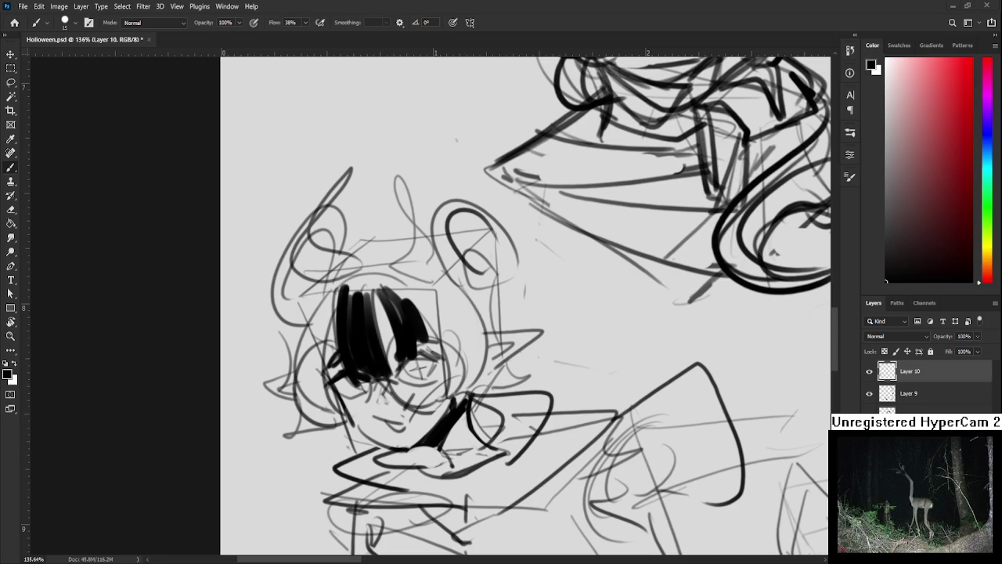
{"action": "left_click_drag", "start_coordinate": [342, 396], "coordinate": [370, 403]}
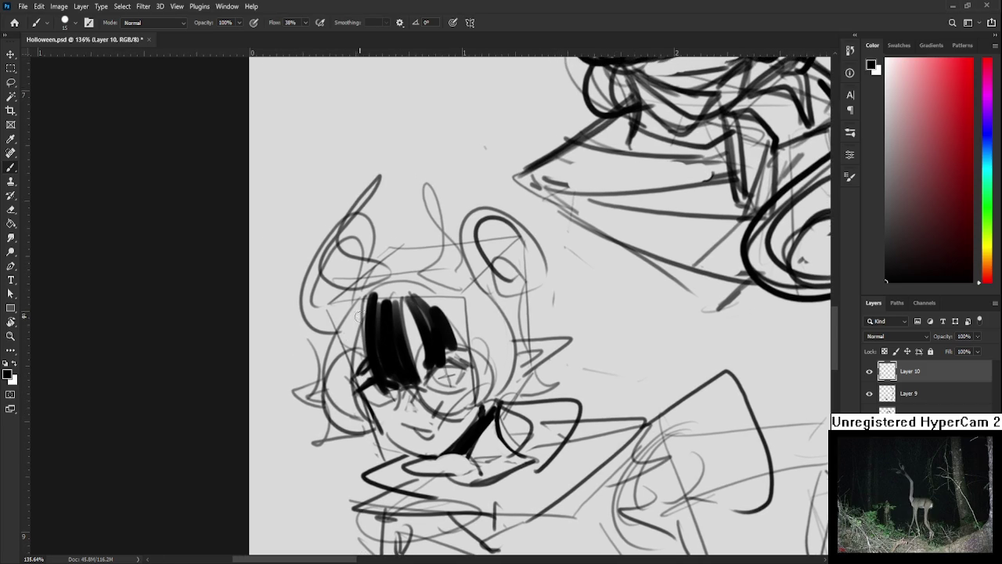
{"action": "left_click_drag", "start_coordinate": [357, 318], "coordinate": [345, 411]}
{"action": "mouse_move", "coordinate": [362, 307]}
{"action": "left_mouse_down"}
{"action": "mouse_move", "coordinate": [364, 412]}
{"action": "mouse_move", "coordinate": [378, 445]}
{"action": "left_mouse_up"}
- Shrink the brush and clean up stray marks at the chin and face
{"action": "key", "text": "bracketleft"}
{"action": "key", "text": "bracketleft"}
{"action": "key", "text": "bracketleft"}
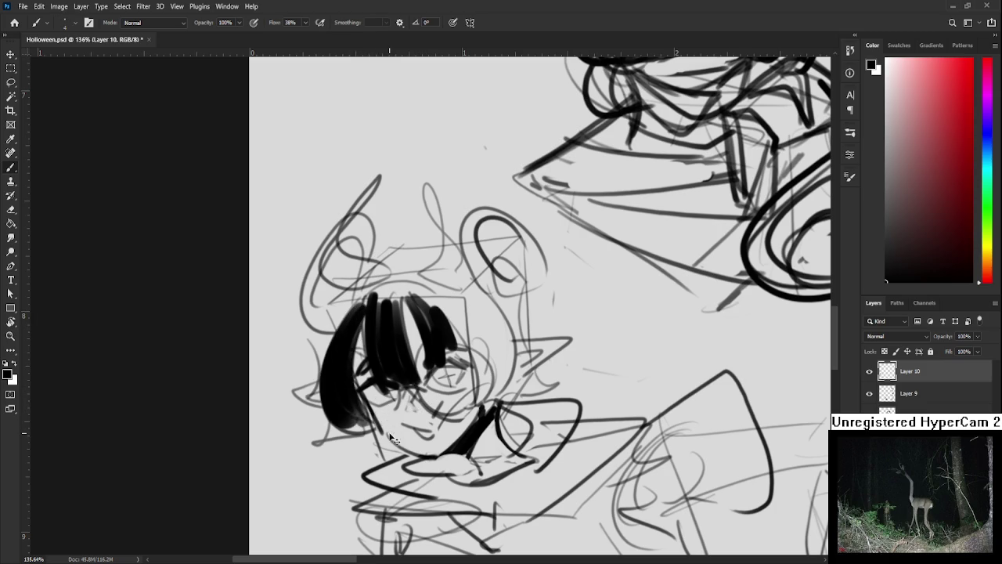
{"action": "key", "text": "e"}
{"action": "key", "text": "b"}
{"action": "mouse_move", "coordinate": [384, 450]}
{"action": "left_mouse_down"}
{"action": "mouse_move", "coordinate": [393, 431]}
{"action": "mouse_move", "coordinate": [407, 447]}
{"action": "mouse_move", "coordinate": [399, 395]}
{"action": "left_mouse_up"}
{"action": "key", "text": "e"}
{"action": "key", "text": "b"}
{"action": "key", "text": "e"}
{"action": "key", "text": "b"}
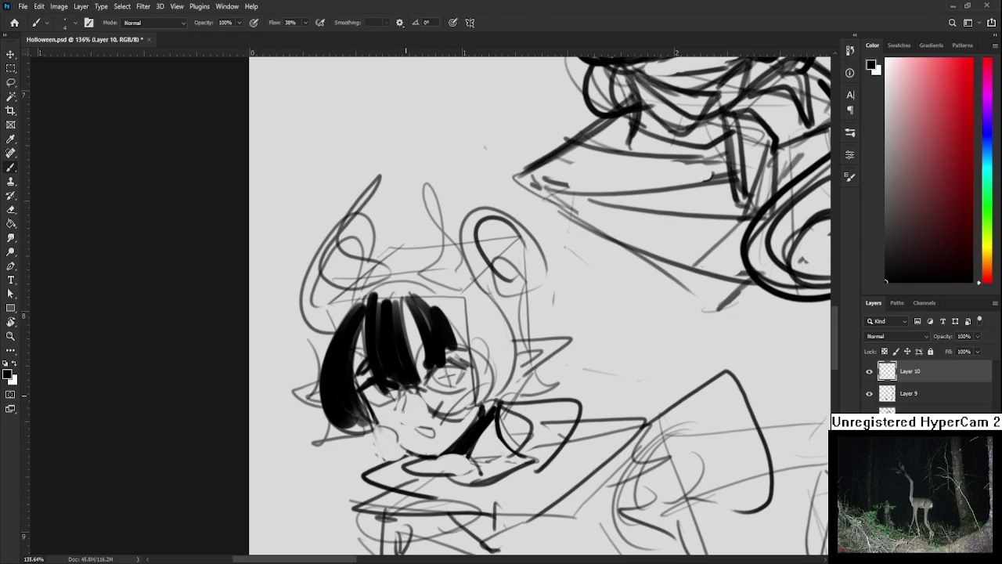
{"action": "scroll", "coordinate": [437, 345], "scroll_direction": "right", "scroll_amount": 1}
{"action": "scroll", "coordinate": [403, 359], "scroll_direction": "right", "scroll_amount": 2}
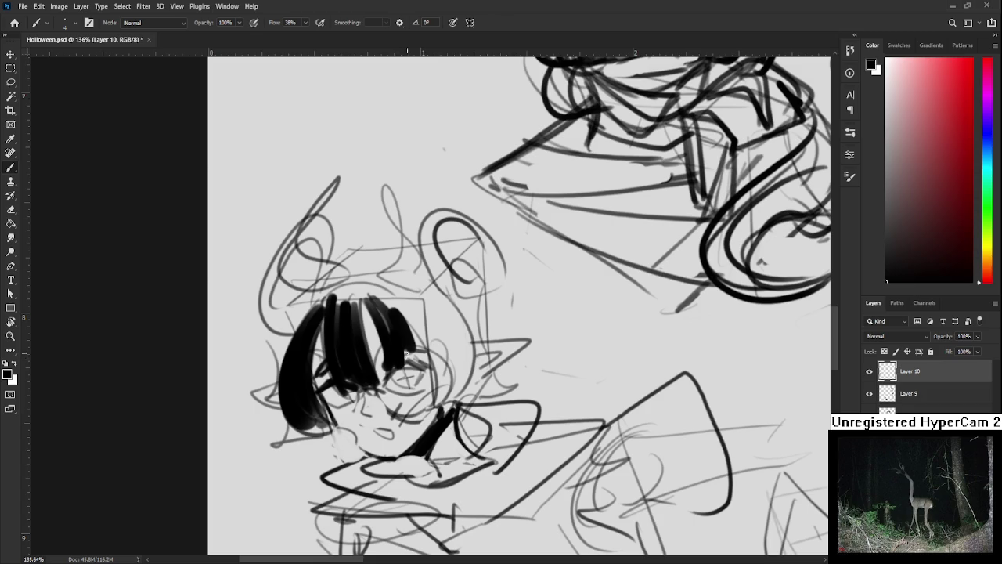
- Redraw the right eye with a round outline and upper eyelid
{"action": "left_click_drag", "start_coordinate": [378, 388], "coordinate": [416, 417]}
{"action": "left_click_drag", "start_coordinate": [423, 352], "coordinate": [442, 407]}
{"action": "left_click_drag", "start_coordinate": [393, 364], "coordinate": [395, 380]}
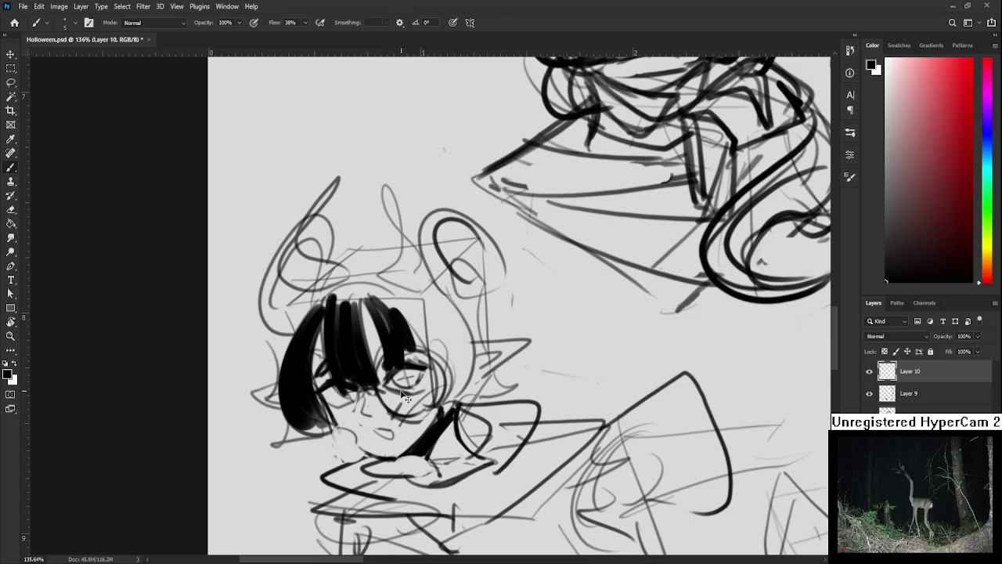
{"action": "left_click_drag", "start_coordinate": [423, 385], "coordinate": [431, 401]}
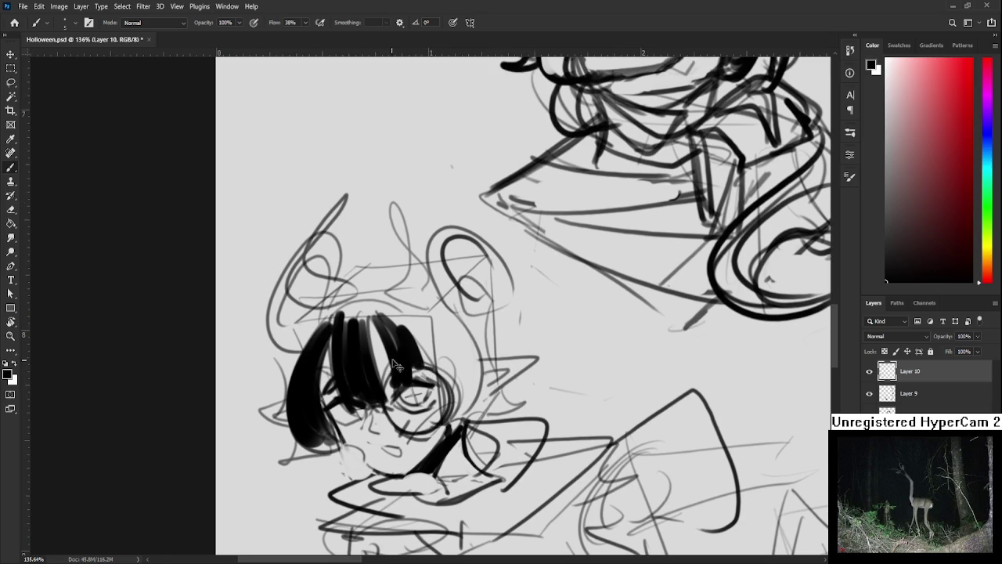
{"action": "left_click_drag", "start_coordinate": [387, 362], "coordinate": [409, 379]}
- Paint the round buns black and fill the hair's right side down to the face
{"action": "key", "text": "bracketright"}
{"action": "key", "text": "bracketright"}
{"action": "key", "text": "bracketright"}
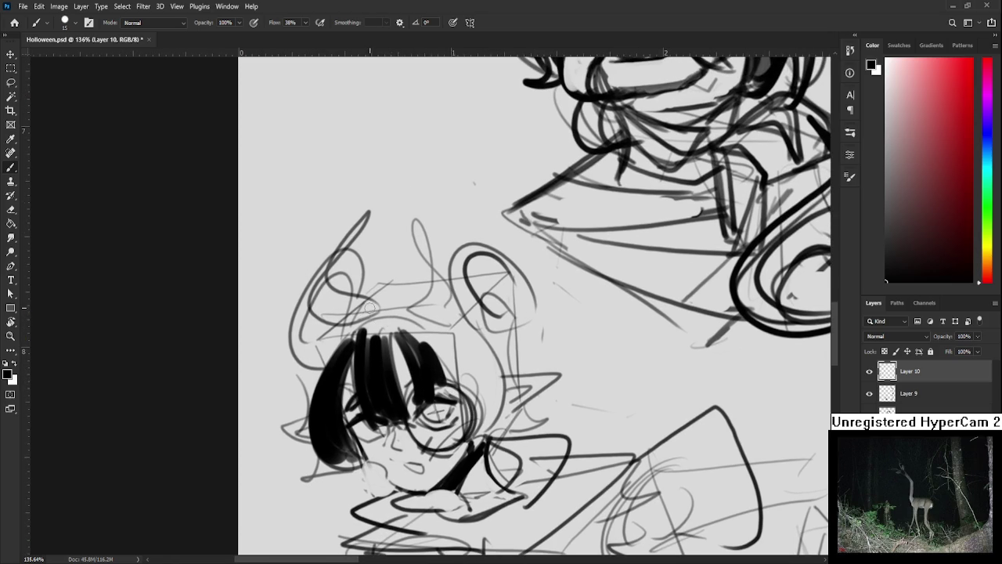
{"action": "mouse_move", "coordinate": [359, 321]}
{"action": "left_mouse_down"}
{"action": "mouse_move", "coordinate": [362, 301]}
{"action": "mouse_move", "coordinate": [302, 362]}
{"action": "mouse_move", "coordinate": [335, 342]}
{"action": "left_mouse_up"}
{"action": "mouse_move", "coordinate": [321, 301]}
{"action": "left_mouse_down"}
{"action": "mouse_move", "coordinate": [344, 368]}
{"action": "mouse_move", "coordinate": [317, 304]}
{"action": "mouse_move", "coordinate": [331, 291]}
{"action": "mouse_move", "coordinate": [352, 294]}
{"action": "mouse_move", "coordinate": [305, 345]}
{"action": "mouse_move", "coordinate": [350, 317]}
{"action": "mouse_move", "coordinate": [334, 345]}
{"action": "mouse_move", "coordinate": [316, 341]}
{"action": "left_mouse_up"}
{"action": "key", "text": "e"}
{"action": "key", "text": "bracketleft"}
{"action": "key", "text": "bracketleft"}
{"action": "key", "text": "bracketleft"}
{"action": "key", "text": "b"}
{"action": "left_click_drag", "start_coordinate": [415, 340], "coordinate": [375, 374]}
{"action": "mouse_move", "coordinate": [395, 323]}
{"action": "left_mouse_down"}
{"action": "mouse_move", "coordinate": [419, 392]}
{"action": "mouse_move", "coordinate": [442, 384]}
{"action": "mouse_move", "coordinate": [454, 407]}
{"action": "left_mouse_up"}
{"action": "mouse_move", "coordinate": [423, 374]}
{"action": "left_mouse_down"}
{"action": "mouse_move", "coordinate": [450, 440]}
{"action": "mouse_move", "coordinate": [462, 422]}
{"action": "mouse_move", "coordinate": [437, 352]}
{"action": "mouse_move", "coordinate": [395, 310]}
{"action": "mouse_move", "coordinate": [462, 344]}
{"action": "left_mouse_up"}
{"action": "mouse_move", "coordinate": [415, 290]}
{"action": "left_mouse_down"}
{"action": "mouse_move", "coordinate": [462, 337]}
{"action": "mouse_move", "coordinate": [471, 325]}
{"action": "left_mouse_up"}
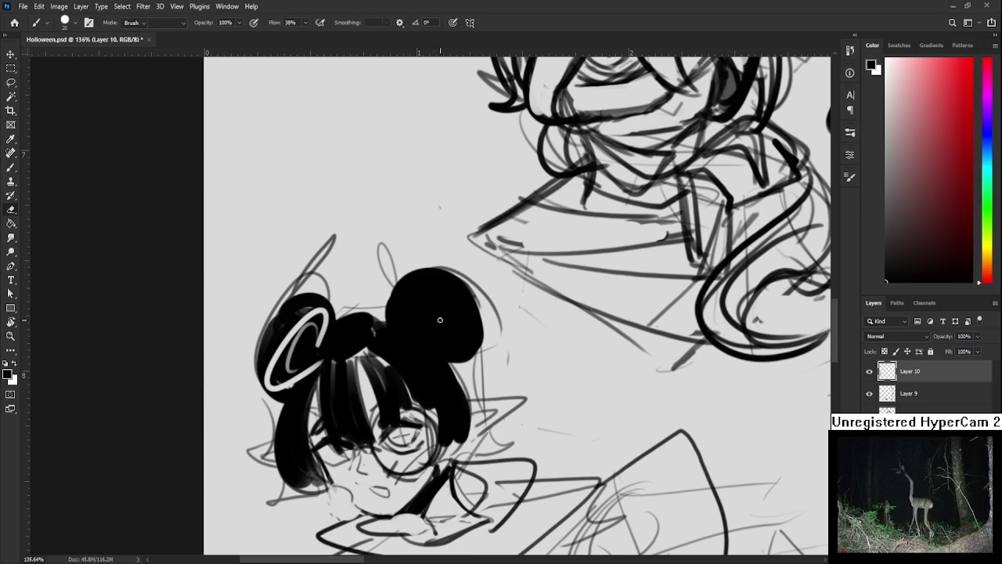
- Carve a loop highlight into the right bun with the Eraser
{"action": "key", "text": "e"}
{"action": "left_click_drag", "start_coordinate": [415, 316], "coordinate": [462, 352]}
{"action": "mouse_move", "coordinate": [414, 297]}
{"action": "left_mouse_down"}
{"action": "mouse_move", "coordinate": [438, 341]}
{"action": "mouse_move", "coordinate": [462, 345]}
{"action": "left_mouse_up"}
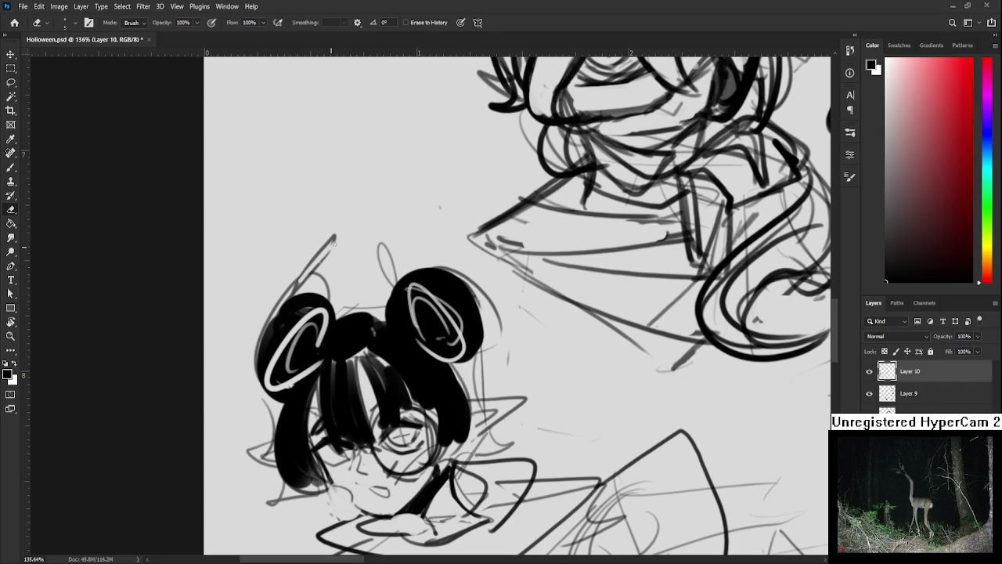
- Paint a horn above the left bun, lighten it to grey, and darken the left bun
{"action": "key", "text": "b"}
{"action": "mouse_move", "coordinate": [342, 320]}
{"action": "left_mouse_down"}
{"action": "mouse_move", "coordinate": [329, 291]}
{"action": "mouse_move", "coordinate": [333, 223]}
{"action": "left_mouse_up"}
{"action": "mouse_move", "coordinate": [333, 223]}
{"action": "left_mouse_down"}
{"action": "mouse_move", "coordinate": [313, 293]}
{"action": "mouse_move", "coordinate": [336, 313]}
{"action": "mouse_move", "coordinate": [307, 291]}
{"action": "left_mouse_up"}
{"action": "key", "text": "e"}
{"action": "key", "text": "b"}
{"action": "mouse_move", "coordinate": [387, 317]}
{"action": "left_mouse_down"}
{"action": "mouse_move", "coordinate": [357, 300]}
{"action": "mouse_move", "coordinate": [383, 203]}
{"action": "mouse_move", "coordinate": [311, 258]}
{"action": "left_mouse_up"}
{"action": "key", "text": "e"}
{"action": "key", "text": "bracketright"}
{"action": "key", "text": "bracketright"}
{"action": "key", "text": "bracketright"}
{"action": "mouse_move", "coordinate": [329, 223]}
{"action": "left_mouse_down"}
{"action": "mouse_move", "coordinate": [294, 286]}
{"action": "mouse_move", "coordinate": [339, 310]}
{"action": "mouse_move", "coordinate": [337, 329]}
{"action": "left_mouse_up"}
{"action": "key", "text": "b"}
{"action": "mouse_move", "coordinate": [363, 344]}
{"action": "left_mouse_down"}
{"action": "mouse_move", "coordinate": [390, 270]}
{"action": "mouse_move", "coordinate": [377, 225]}
{"action": "left_mouse_up"}
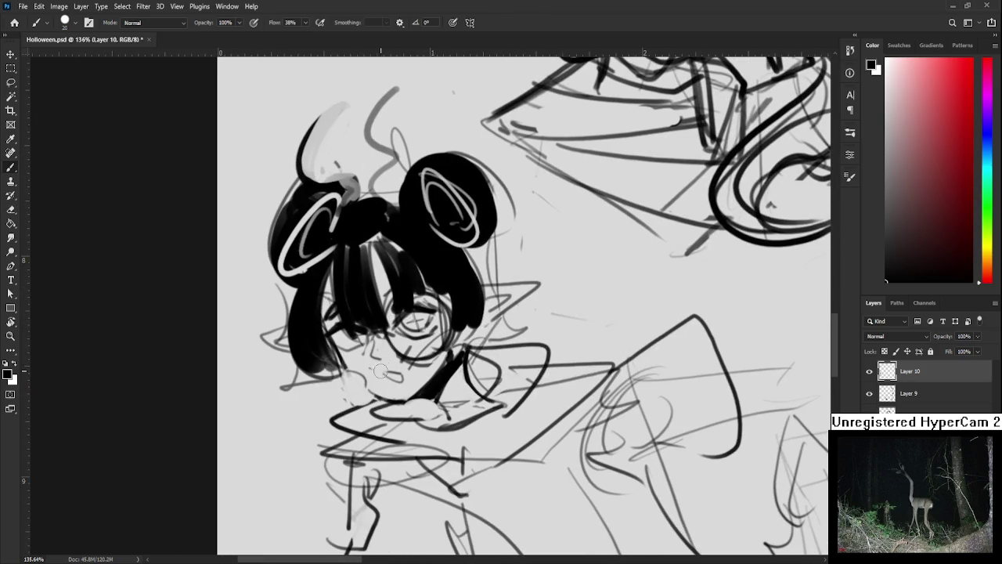
- Refine the face with small dark strokes at the chin, ear, glasses and eye
{"action": "key", "text": "bracketleft"}
{"action": "key", "text": "bracketleft"}
{"action": "key", "text": "bracketleft"}
{"action": "left_click_drag", "start_coordinate": [366, 385], "coordinate": [376, 395]}
{"action": "left_click_drag", "start_coordinate": [361, 379], "coordinate": [364, 357]}
{"action": "left_click_drag", "start_coordinate": [303, 332], "coordinate": [292, 348]}
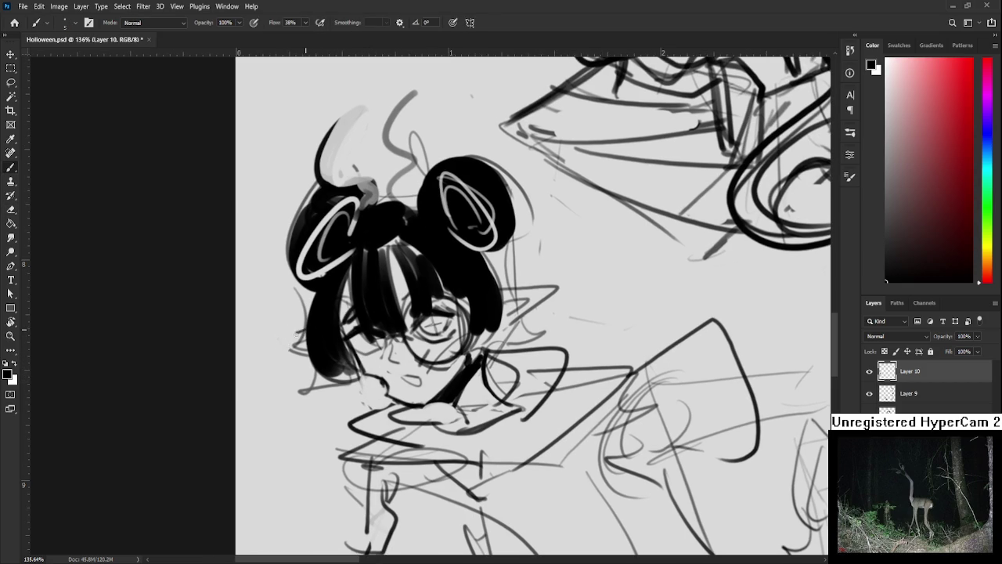
{"action": "left_click_drag", "start_coordinate": [486, 351], "coordinate": [426, 372]}
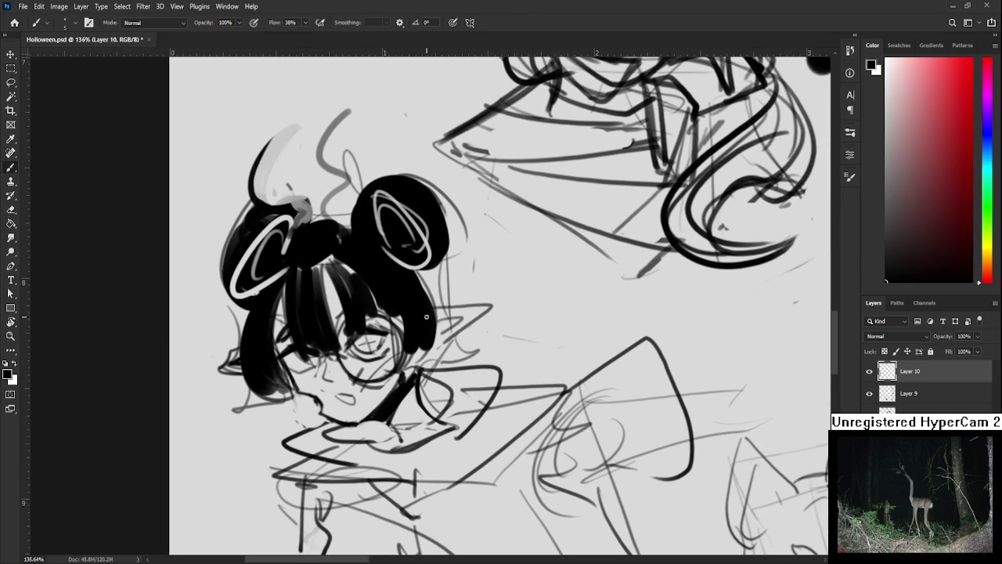
{"action": "left_click_drag", "start_coordinate": [437, 328], "coordinate": [462, 325]}
{"action": "mouse_move", "coordinate": [356, 341]}
{"action": "left_mouse_down"}
{"action": "mouse_move", "coordinate": [373, 338]}
{"action": "mouse_move", "coordinate": [347, 342]}
{"action": "left_mouse_up"}
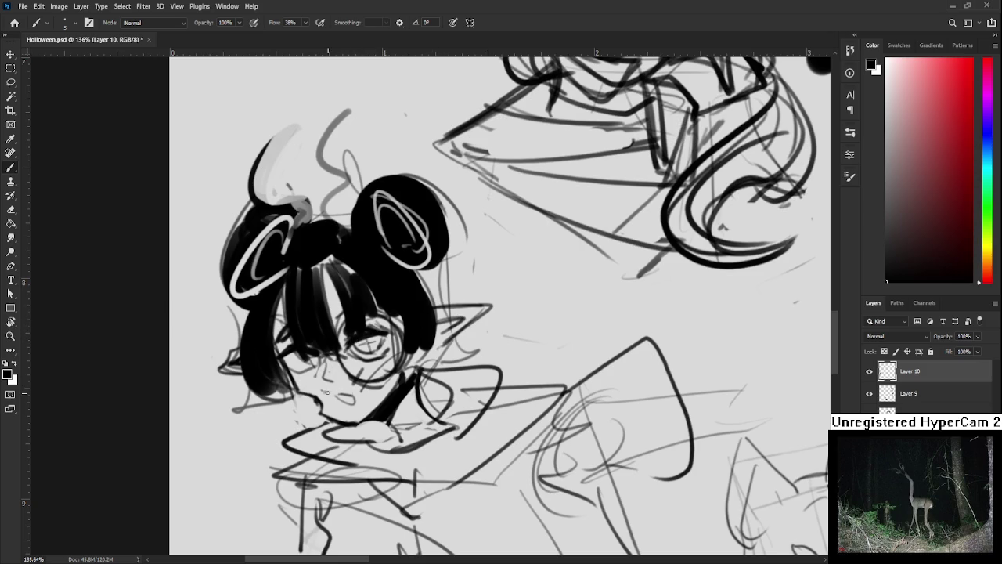
{"action": "key", "text": "e"}
{"action": "key", "text": "b"}
{"action": "mouse_move", "coordinate": [337, 391]}
{"action": "left_mouse_down"}
{"action": "mouse_move", "coordinate": [394, 389]}
{"action": "mouse_move", "coordinate": [365, 374]}
{"action": "left_mouse_up"}
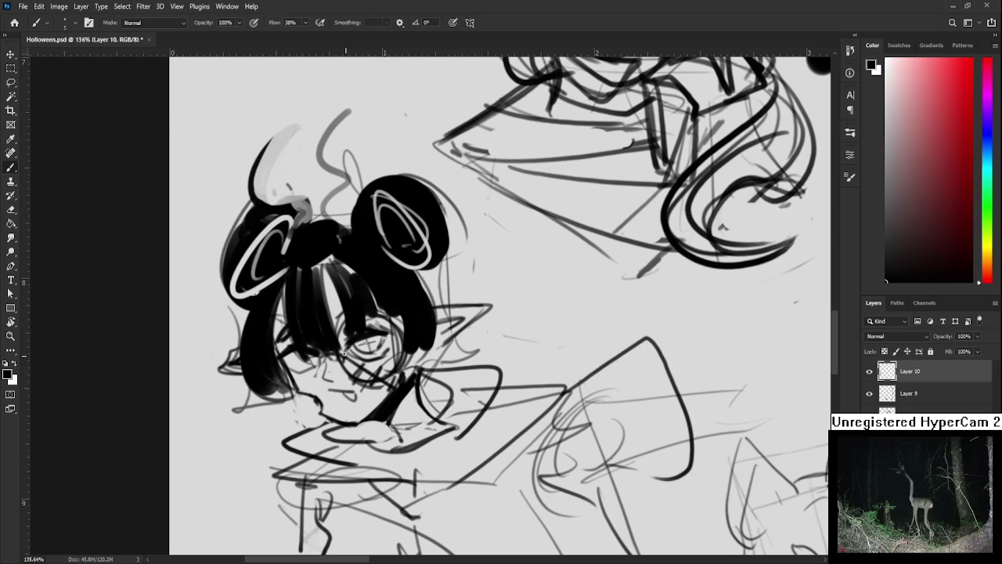
{"action": "left_click_drag", "start_coordinate": [299, 384], "coordinate": [312, 375]}
- Sketch the collar edge and fill the collar with thick black using a larger brush
{"action": "mouse_move", "coordinate": [396, 389]}
{"action": "left_mouse_down"}
{"action": "mouse_move", "coordinate": [395, 338]}
{"action": "mouse_move", "coordinate": [382, 352]}
{"action": "left_mouse_up"}
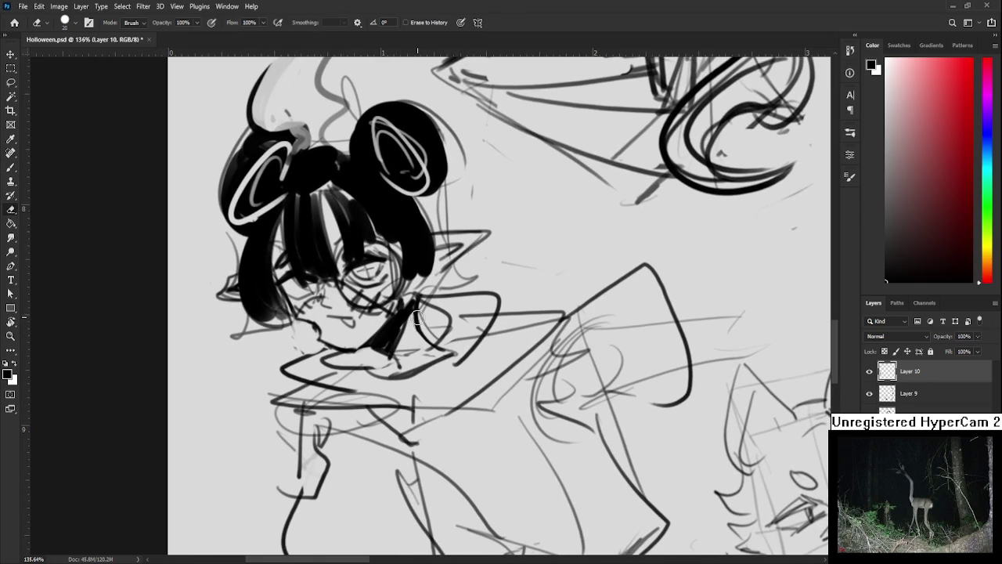
{"action": "mouse_move", "coordinate": [413, 307]}
{"action": "left_mouse_down"}
{"action": "mouse_move", "coordinate": [422, 342]}
{"action": "mouse_move", "coordinate": [429, 335]}
{"action": "mouse_move", "coordinate": [411, 321]}
{"action": "left_mouse_up"}
{"action": "key", "text": "bracketright"}
{"action": "key", "text": "bracketright"}
{"action": "key", "text": "bracketright"}
{"action": "mouse_move", "coordinate": [321, 333]}
{"action": "left_mouse_down"}
{"action": "mouse_move", "coordinate": [286, 367]}
{"action": "mouse_move", "coordinate": [368, 388]}
{"action": "mouse_move", "coordinate": [318, 356]}
{"action": "mouse_move", "coordinate": [328, 338]}
{"action": "left_mouse_up"}
{"action": "mouse_move", "coordinate": [368, 380]}
{"action": "left_mouse_down"}
{"action": "mouse_move", "coordinate": [399, 349]}
{"action": "mouse_move", "coordinate": [388, 384]}
{"action": "left_mouse_up"}
{"action": "mouse_move", "coordinate": [413, 333]}
{"action": "left_mouse_down"}
{"action": "mouse_move", "coordinate": [379, 389]}
{"action": "mouse_move", "coordinate": [435, 325]}
{"action": "mouse_move", "coordinate": [422, 366]}
{"action": "mouse_move", "coordinate": [418, 331]}
{"action": "mouse_move", "coordinate": [425, 357]}
{"action": "mouse_move", "coordinate": [454, 352]}
{"action": "mouse_move", "coordinate": [458, 364]}
{"action": "mouse_move", "coordinate": [381, 421]}
{"action": "mouse_move", "coordinate": [438, 356]}
{"action": "mouse_move", "coordinate": [400, 336]}
{"action": "mouse_move", "coordinate": [449, 354]}
{"action": "mouse_move", "coordinate": [392, 421]}
{"action": "mouse_move", "coordinate": [442, 372]}
{"action": "mouse_move", "coordinate": [415, 387]}
{"action": "left_mouse_up"}
- Thicken the lower-right edge of the bow's outline
{"action": "key", "text": "e"}
{"action": "key", "text": "b"}
{"action": "left_click_drag", "start_coordinate": [449, 365], "coordinate": [430, 376]}
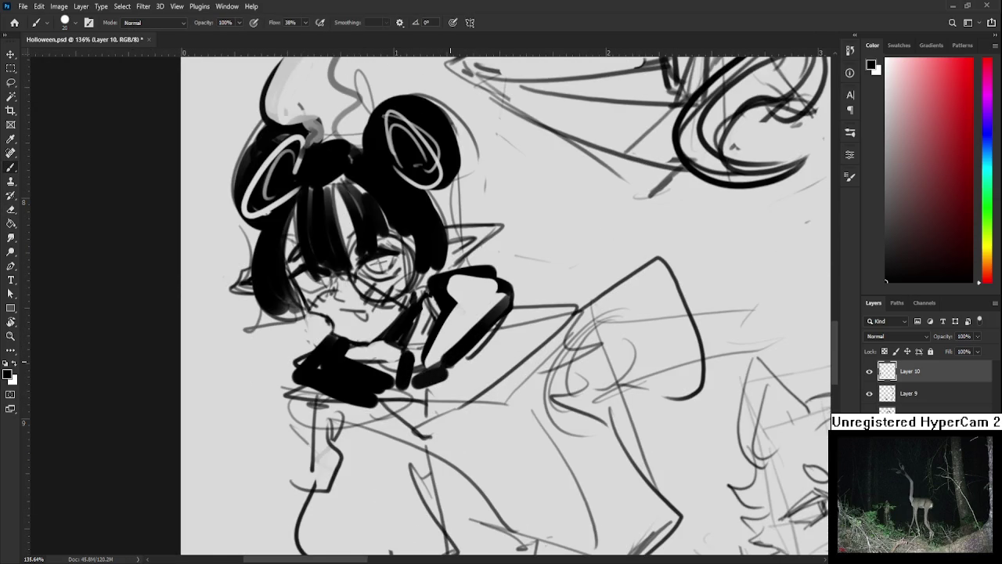
{"action": "scroll", "coordinate": [450, 360], "scroll_direction": "down", "scroll_amount": 3}
{"action": "scroll", "coordinate": [453, 368], "scroll_direction": "down", "scroll_amount": 2}
{"action": "scroll", "coordinate": [455, 382], "scroll_direction": "down", "scroll_amount": 1}
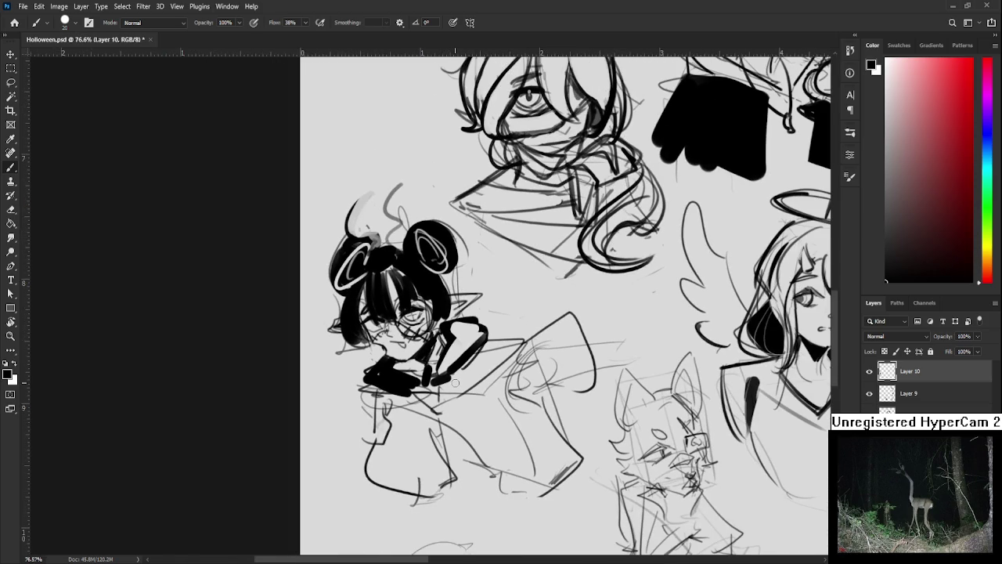
{"action": "scroll", "coordinate": [455, 383], "scroll_direction": "down", "scroll_amount": 2}
{"action": "scroll", "coordinate": [535, 169], "scroll_direction": "up", "scroll_amount": 3}
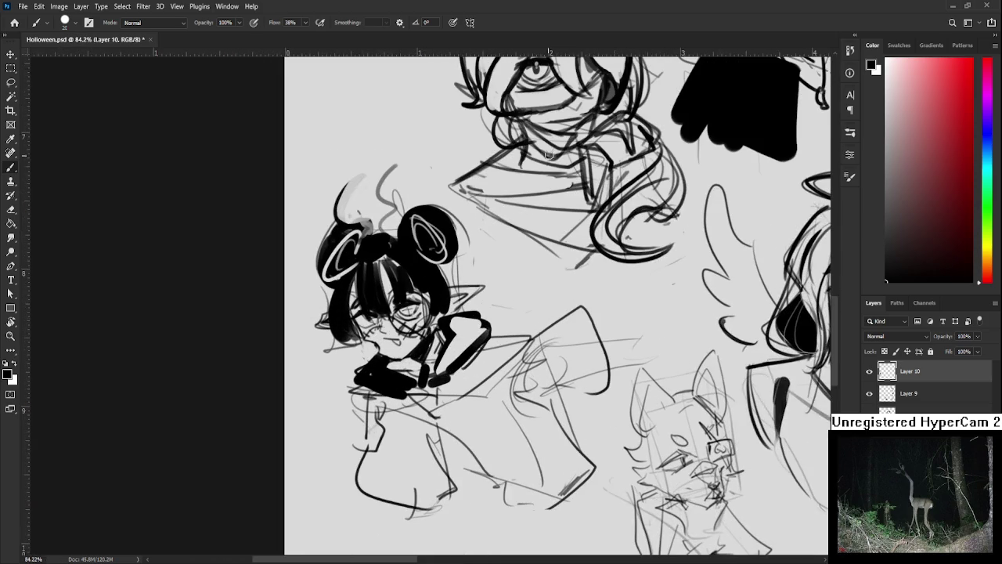
{"action": "scroll", "coordinate": [553, 317], "scroll_direction": "up", "scroll_amount": 2}
- Paint a thick line down from the hip and fill the skirt solid black
{"action": "left_click_drag", "start_coordinate": [393, 431], "coordinate": [364, 352]}
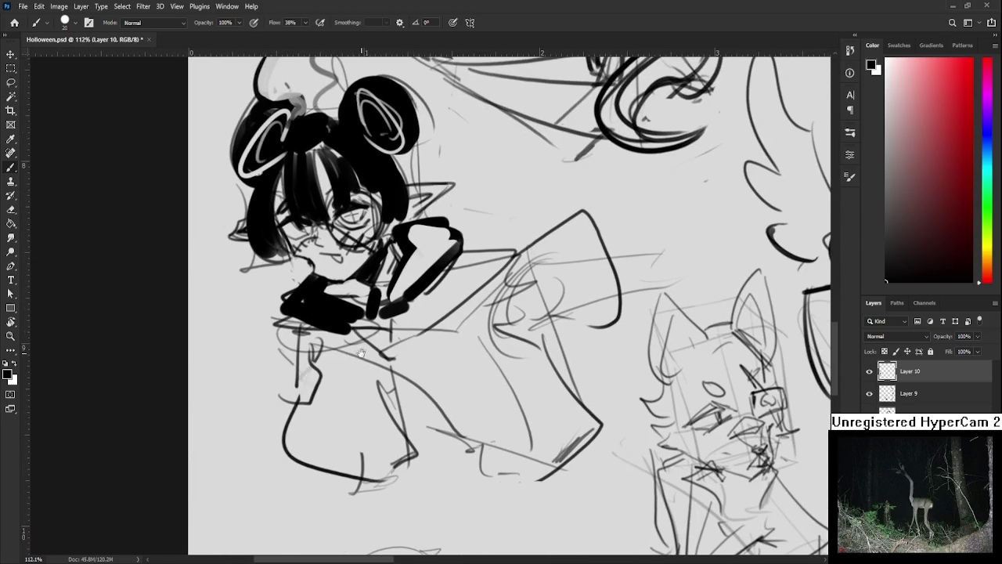
{"action": "left_click_drag", "start_coordinate": [297, 320], "coordinate": [341, 474]}
{"action": "key", "text": "e"}
{"action": "mouse_move", "coordinate": [287, 439]}
{"action": "left_mouse_down"}
{"action": "mouse_move", "coordinate": [306, 325]}
{"action": "mouse_move", "coordinate": [338, 466]}
{"action": "left_mouse_up"}
{"action": "key", "text": "b"}
{"action": "mouse_move", "coordinate": [321, 333]}
{"action": "left_mouse_down"}
{"action": "mouse_move", "coordinate": [354, 458]}
{"action": "mouse_move", "coordinate": [385, 460]}
{"action": "left_mouse_up"}
{"action": "mouse_move", "coordinate": [352, 338]}
{"action": "left_mouse_down"}
{"action": "mouse_move", "coordinate": [399, 450]}
{"action": "mouse_move", "coordinate": [347, 383]}
{"action": "mouse_move", "coordinate": [295, 452]}
{"action": "left_mouse_up"}
{"action": "left_click_drag", "start_coordinate": [378, 431], "coordinate": [342, 471]}
- Trim the black skirt's edges and erase the stray lines below it
{"action": "key", "text": "e"}
{"action": "mouse_move", "coordinate": [407, 435]}
{"action": "left_mouse_down"}
{"action": "mouse_move", "coordinate": [352, 493]}
{"action": "mouse_move", "coordinate": [349, 476]}
{"action": "left_mouse_up"}
{"action": "left_click_drag", "start_coordinate": [287, 331], "coordinate": [280, 387]}
{"action": "key", "text": "b"}
{"action": "mouse_move", "coordinate": [408, 341]}
{"action": "left_mouse_down"}
{"action": "mouse_move", "coordinate": [382, 380]}
{"action": "mouse_move", "coordinate": [368, 458]}
{"action": "left_mouse_up"}
{"action": "key", "text": "e"}
{"action": "left_click_drag", "start_coordinate": [382, 419], "coordinate": [424, 460]}
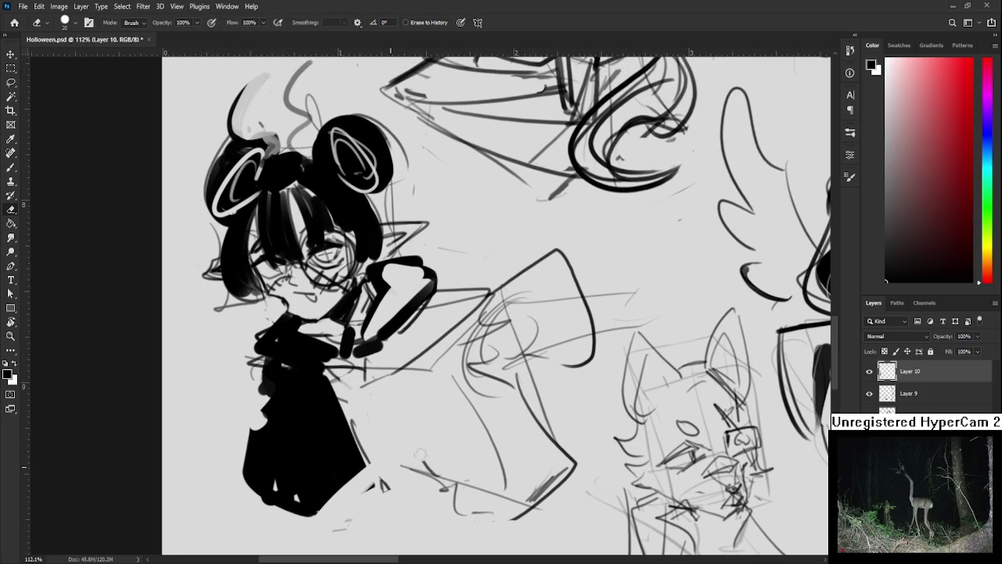
{"action": "key", "text": "b"}
- Sketch lines down from the torso, clear old sketch lines, and start the sleeve outline
{"action": "left_click_drag", "start_coordinate": [344, 345], "coordinate": [384, 467]}
{"action": "mouse_move", "coordinate": [349, 366]}
{"action": "left_mouse_down"}
{"action": "mouse_move", "coordinate": [385, 470]}
{"action": "mouse_move", "coordinate": [423, 482]}
{"action": "left_mouse_up"}
{"action": "left_click_drag", "start_coordinate": [474, 309], "coordinate": [413, 357]}
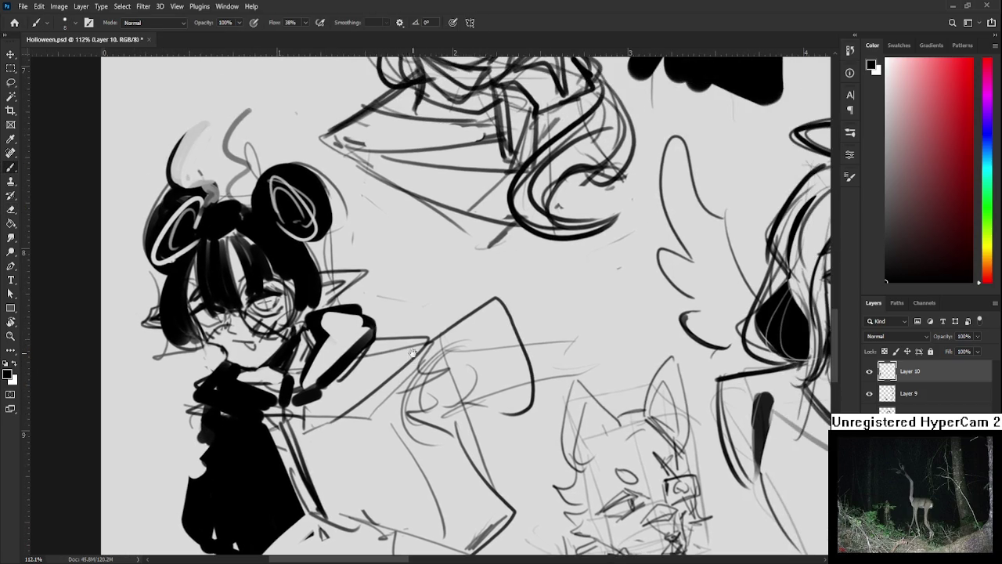
{"action": "key", "text": "e"}
{"action": "mouse_move", "coordinate": [481, 303]}
{"action": "left_mouse_down"}
{"action": "mouse_move", "coordinate": [470, 381]}
{"action": "mouse_move", "coordinate": [509, 340]}
{"action": "mouse_move", "coordinate": [407, 344]}
{"action": "mouse_move", "coordinate": [443, 411]}
{"action": "left_mouse_up"}
{"action": "key", "text": "b"}
{"action": "key", "text": "ctrl+z"}
{"action": "mouse_move", "coordinate": [375, 317]}
{"action": "left_mouse_down"}
{"action": "mouse_move", "coordinate": [452, 391]}
{"action": "mouse_move", "coordinate": [383, 443]}
{"action": "left_mouse_up"}
- Redraw the sleeve's top, right and bottom edges, clearing stray lines beneath it
{"action": "key", "text": "e"}
{"action": "mouse_move", "coordinate": [376, 376]}
{"action": "left_mouse_down"}
{"action": "mouse_move", "coordinate": [393, 401]}
{"action": "mouse_move", "coordinate": [336, 411]}
{"action": "mouse_move", "coordinate": [404, 435]}
{"action": "mouse_move", "coordinate": [484, 440]}
{"action": "left_mouse_up"}
{"action": "key", "text": "b"}
{"action": "mouse_move", "coordinate": [409, 316]}
{"action": "left_mouse_down"}
{"action": "mouse_move", "coordinate": [498, 384]}
{"action": "mouse_move", "coordinate": [538, 384]}
{"action": "left_mouse_up"}
{"action": "mouse_move", "coordinate": [429, 288]}
{"action": "left_mouse_down"}
{"action": "mouse_move", "coordinate": [473, 279]}
{"action": "mouse_move", "coordinate": [511, 310]}
{"action": "mouse_move", "coordinate": [533, 414]}
{"action": "mouse_move", "coordinate": [516, 357]}
{"action": "left_mouse_up"}
{"action": "key", "text": "e"}
{"action": "mouse_move", "coordinate": [470, 407]}
{"action": "left_mouse_down"}
{"action": "mouse_move", "coordinate": [413, 465]}
{"action": "mouse_move", "coordinate": [459, 487]}
{"action": "left_mouse_up"}
{"action": "left_click_drag", "start_coordinate": [466, 438], "coordinate": [435, 397]}
{"action": "key", "text": "b"}
{"action": "mouse_move", "coordinate": [412, 359]}
{"action": "left_mouse_down"}
{"action": "mouse_move", "coordinate": [459, 448]}
{"action": "mouse_move", "coordinate": [382, 456]}
{"action": "left_mouse_up"}
{"action": "left_click_drag", "start_coordinate": [451, 422], "coordinate": [427, 452]}
- Add short strokes around the sleeve and along its lower edge
{"action": "left_click_drag", "start_coordinate": [432, 371], "coordinate": [462, 397]}
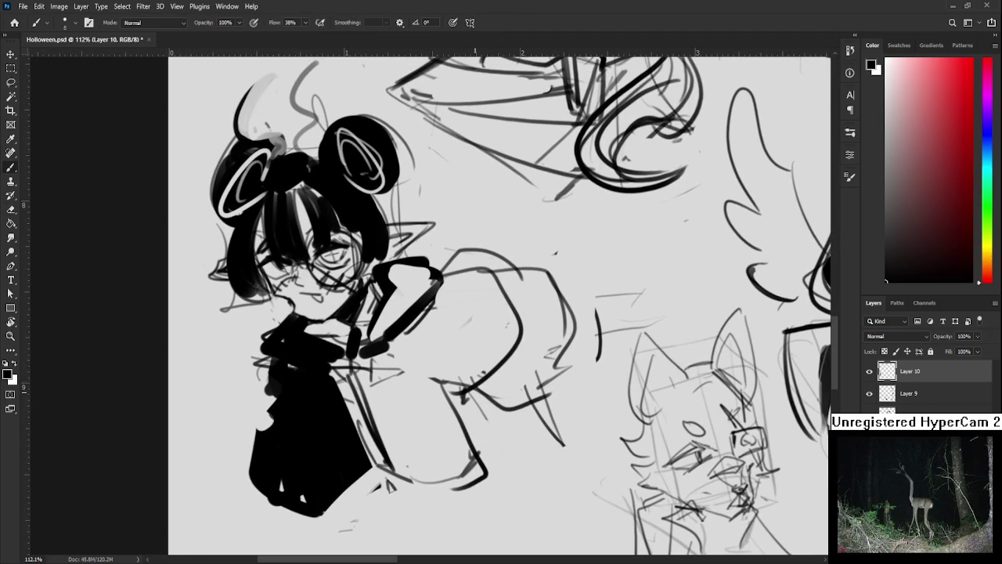
{"action": "scroll", "coordinate": [462, 397], "scroll_direction": "down", "scroll_amount": 3}
{"action": "scroll", "coordinate": [458, 397], "scroll_direction": "down", "scroll_amount": 3}
{"action": "key", "text": "e"}
{"action": "key", "text": "b"}
{"action": "left_click_drag", "start_coordinate": [446, 377], "coordinate": [470, 427]}
{"action": "mouse_move", "coordinate": [479, 387]}
{"action": "left_mouse_down"}
{"action": "mouse_move", "coordinate": [484, 411]}
{"action": "mouse_move", "coordinate": [482, 401]}
{"action": "mouse_move", "coordinate": [437, 392]}
{"action": "mouse_move", "coordinate": [480, 407]}
{"action": "mouse_move", "coordinate": [471, 415]}
{"action": "left_mouse_up"}
{"action": "mouse_move", "coordinate": [470, 416]}
{"action": "left_mouse_down"}
{"action": "mouse_move", "coordinate": [461, 428]}
{"action": "mouse_move", "coordinate": [429, 420]}
{"action": "mouse_move", "coordinate": [466, 423]}
{"action": "mouse_move", "coordinate": [484, 397]}
{"action": "mouse_move", "coordinate": [470, 407]}
{"action": "left_mouse_up"}
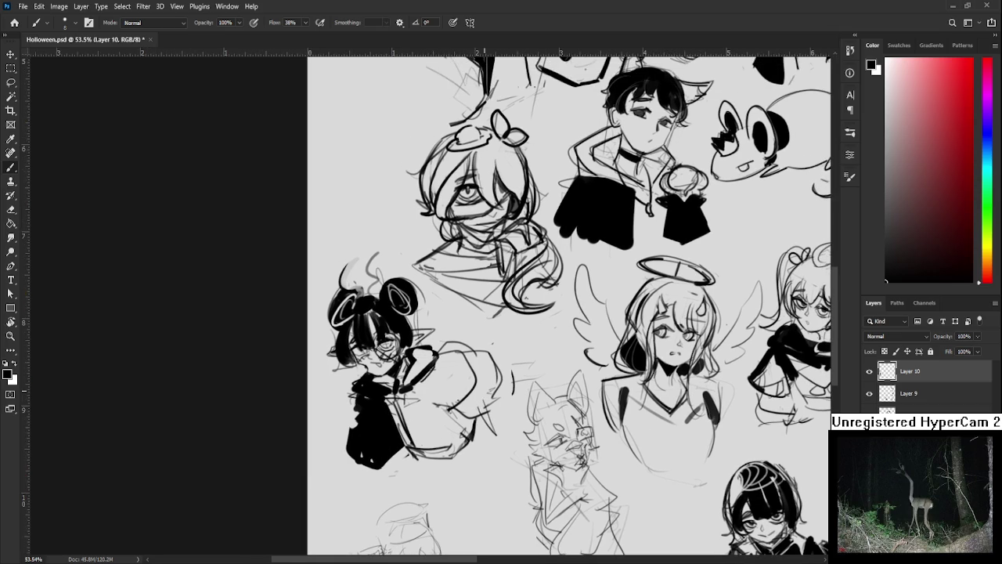
- Lasso a patch of the bun-haired figure's sleeve and fill it black
{"action": "scroll", "coordinate": [485, 390], "scroll_direction": "down", "scroll_amount": 3}
{"action": "scroll", "coordinate": [486, 390], "scroll_direction": "up", "scroll_amount": 3}
{"action": "scroll", "coordinate": [485, 389], "scroll_direction": "down", "scroll_amount": 3}
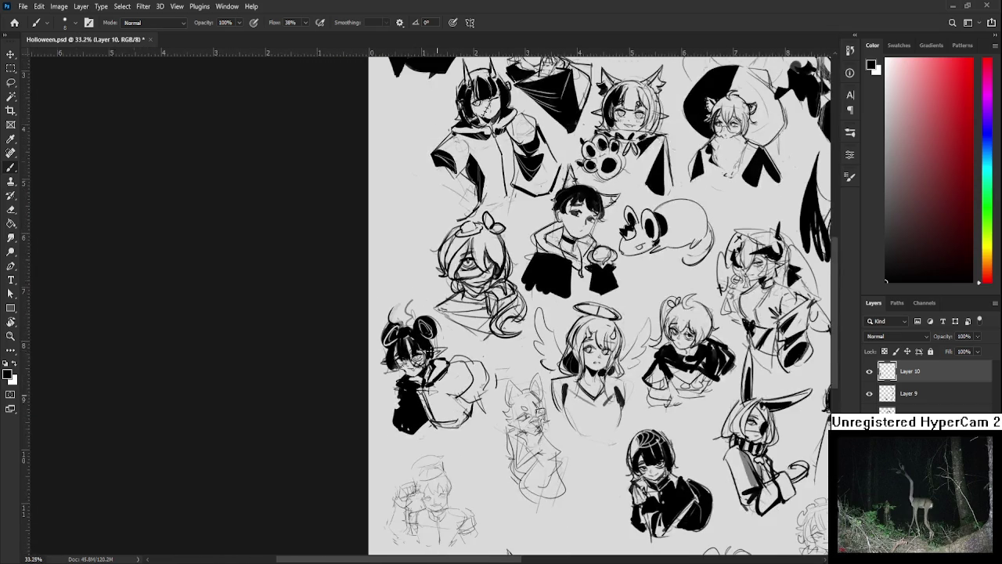
{"action": "scroll", "coordinate": [576, 433], "scroll_direction": "up", "scroll_amount": 2}
{"action": "scroll", "coordinate": [576, 433], "scroll_direction": "up", "scroll_amount": 1}
{"action": "key", "text": "e"}
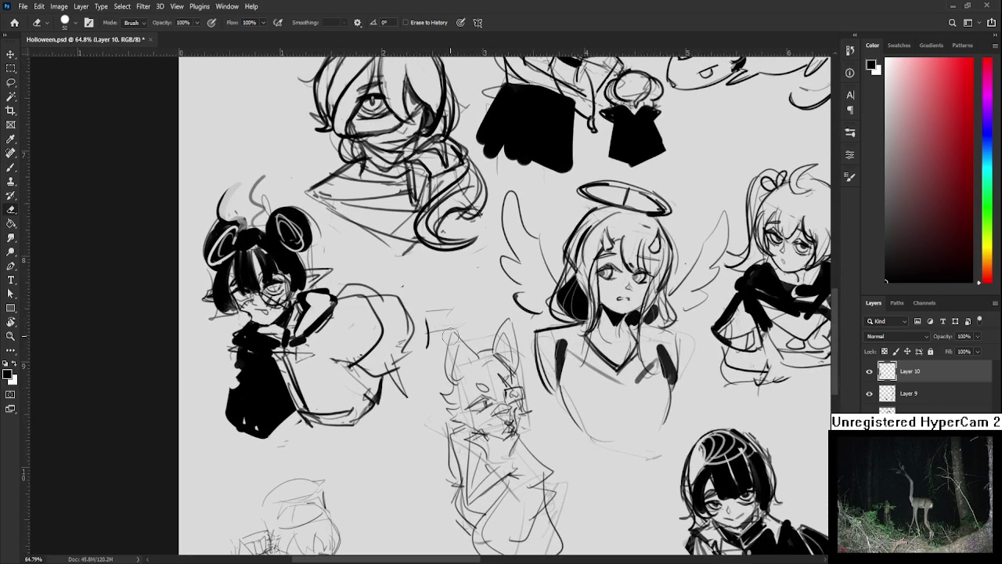
{"action": "scroll", "coordinate": [434, 338], "scroll_direction": "up", "scroll_amount": 1}
{"action": "scroll", "coordinate": [434, 338], "scroll_direction": "up", "scroll_amount": 1}
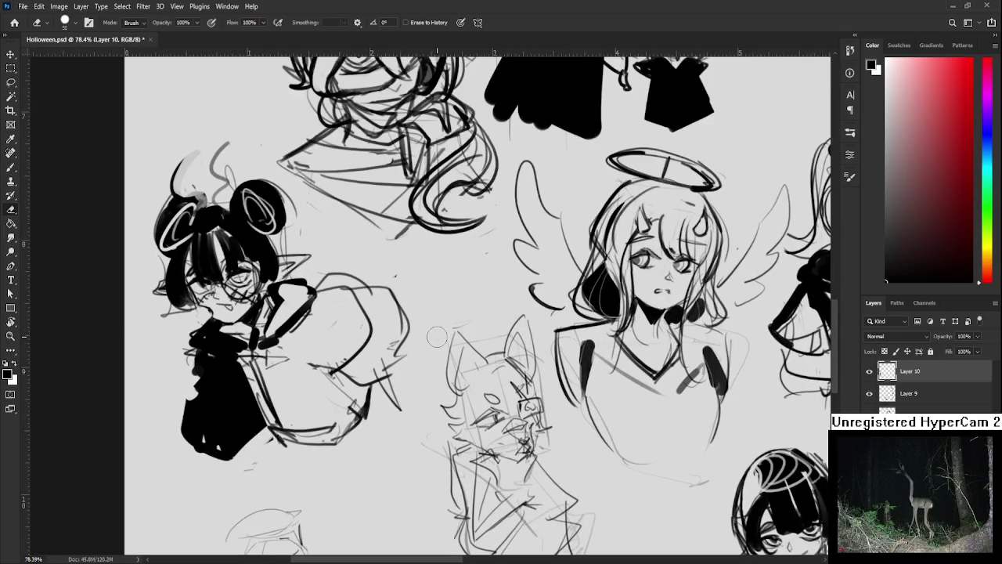
{"action": "key", "text": "l"}
{"action": "left_click_drag", "start_coordinate": [339, 361], "coordinate": [341, 353]}
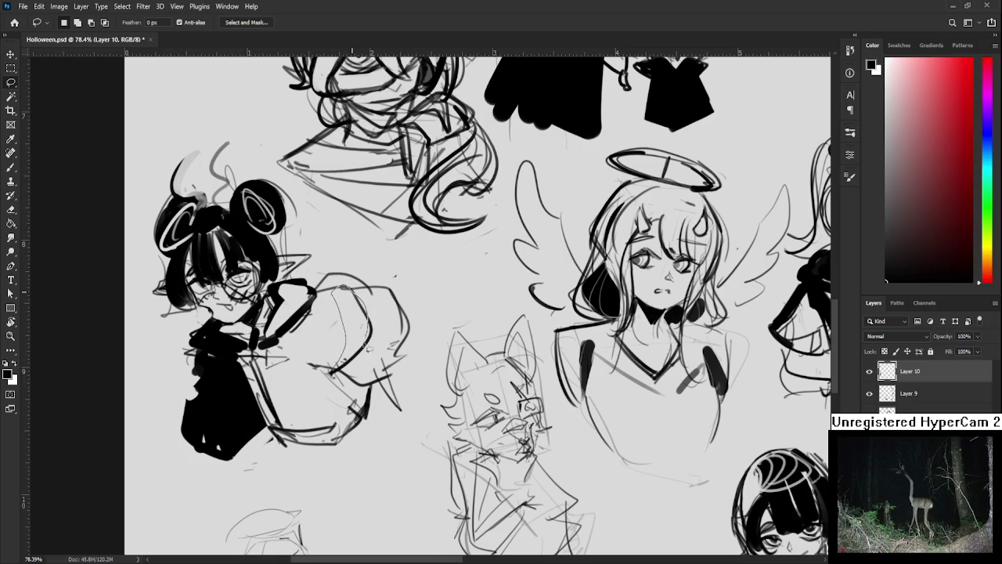
{"action": "key", "text": "g"}
{"action": "left_click", "coordinate": [359, 321]}
- With a 50 px brush, deselect and join the black fill to the arm
{"action": "key", "text": "b"}
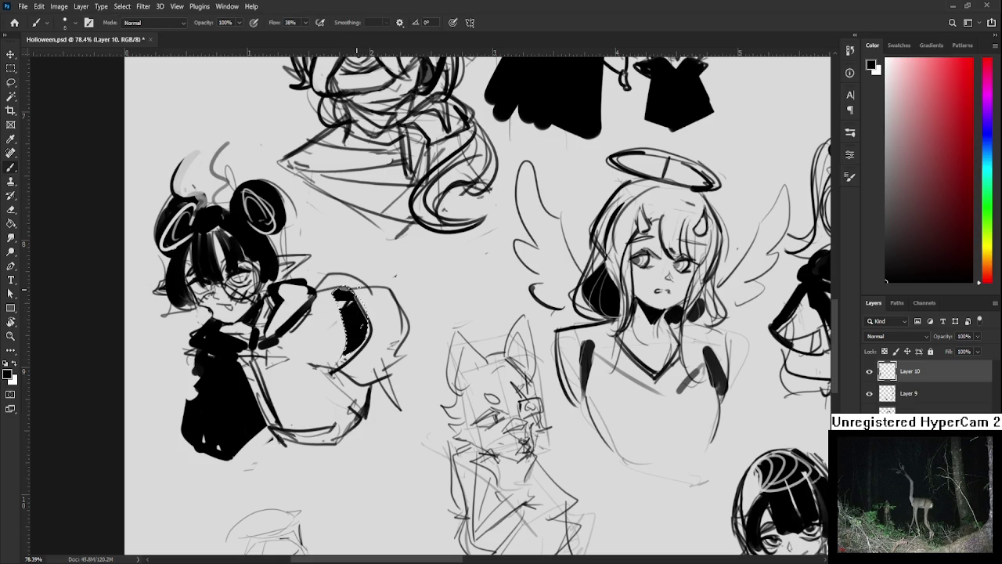
{"action": "key", "text": "bracketright"}
{"action": "key", "text": "bracketright"}
{"action": "key", "text": "bracketright"}
{"action": "key", "text": "ctrl+d"}
{"action": "mouse_move", "coordinate": [315, 291]}
{"action": "left_mouse_down"}
{"action": "mouse_move", "coordinate": [335, 280]}
{"action": "mouse_move", "coordinate": [343, 288]}
{"action": "left_mouse_up"}
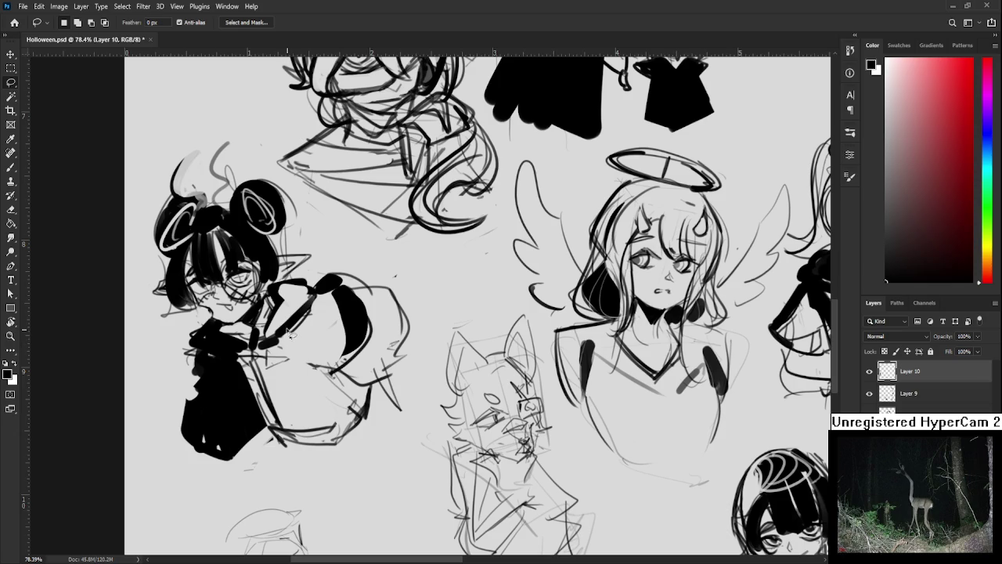
- Lasso the cat head and transform it, shifting and shrinking it slightly
{"action": "key", "text": "l"}
{"action": "scroll", "coordinate": [338, 352], "scroll_direction": "down", "scroll_amount": 3}
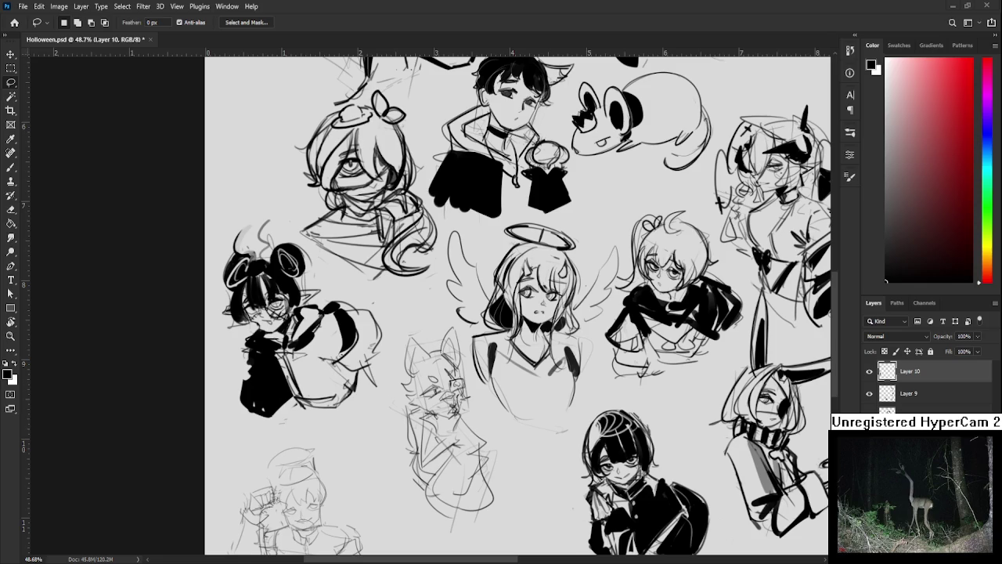
{"action": "scroll", "coordinate": [431, 347], "scroll_direction": "down", "scroll_amount": 2}
{"action": "scroll", "coordinate": [432, 381], "scroll_direction": "up", "scroll_amount": 3}
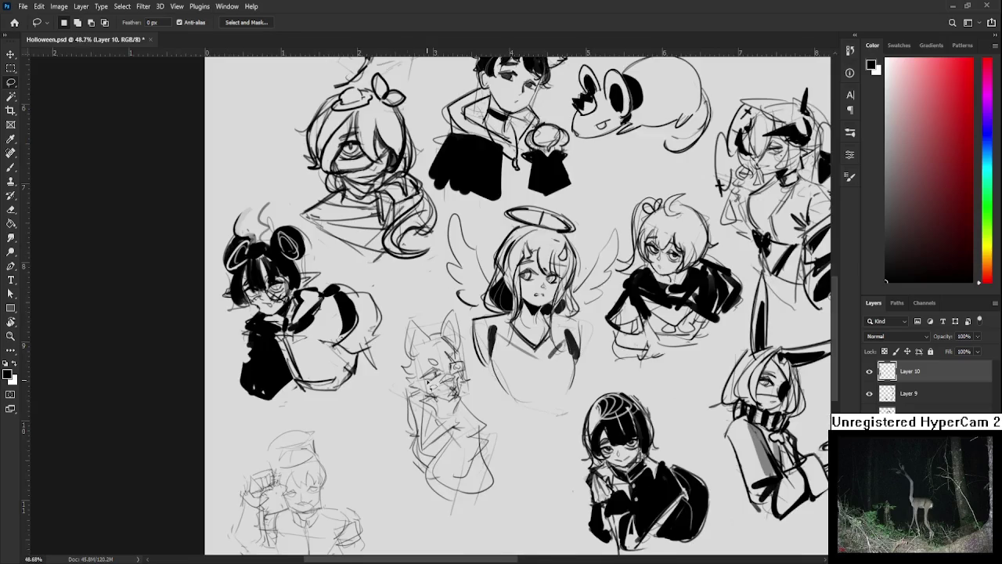
{"action": "scroll", "coordinate": [439, 389], "scroll_direction": "up", "scroll_amount": 2}
{"action": "mouse_move", "coordinate": [377, 235]}
{"action": "left_mouse_down"}
{"action": "mouse_move", "coordinate": [458, 423]}
{"action": "mouse_move", "coordinate": [450, 233]}
{"action": "left_mouse_up"}
{"action": "key", "text": "ctrl+t"}
{"action": "left_click_drag", "start_coordinate": [362, 239], "coordinate": [374, 252]}
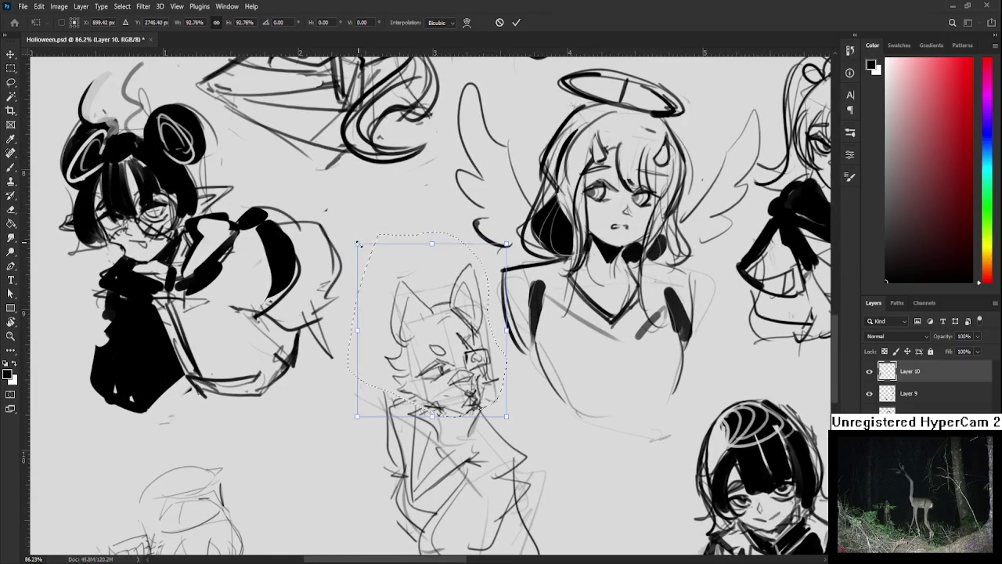
{"action": "key", "text": "Return"}
- Select the whole fox sketch and enlarge it to about 119%, then deselect
{"action": "scroll", "coordinate": [444, 336], "scroll_direction": "down", "scroll_amount": 1}
{"action": "scroll", "coordinate": [451, 332], "scroll_direction": "down", "scroll_amount": 1}
{"action": "scroll", "coordinate": [462, 325], "scroll_direction": "down", "scroll_amount": 2}
{"action": "scroll", "coordinate": [474, 319], "scroll_direction": "down", "scroll_amount": 1}
{"action": "scroll", "coordinate": [470, 325], "scroll_direction": "up", "scroll_amount": 1}
{"action": "scroll", "coordinate": [423, 367], "scroll_direction": "up", "scroll_amount": 1}
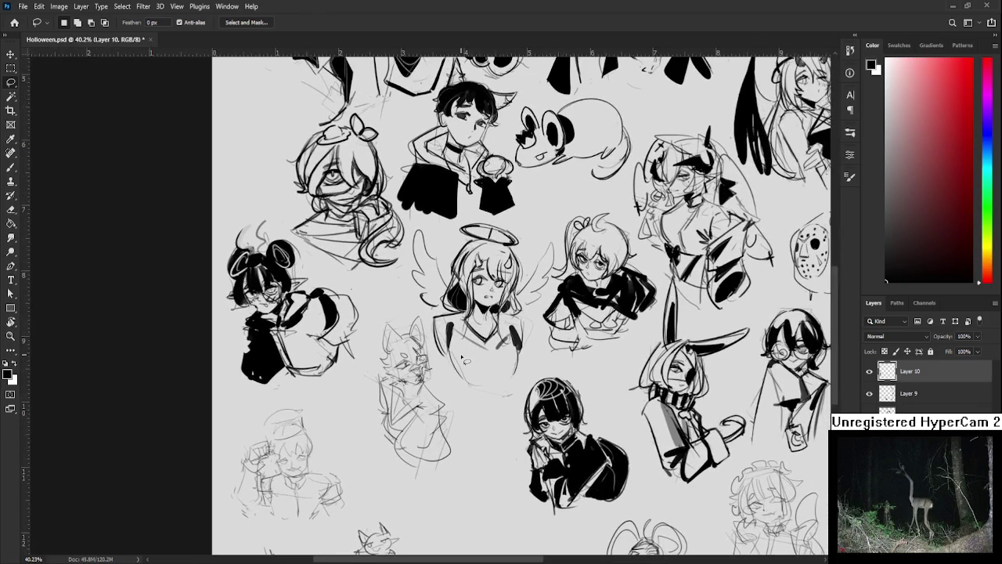
{"action": "left_click_drag", "start_coordinate": [360, 417], "coordinate": [359, 399]}
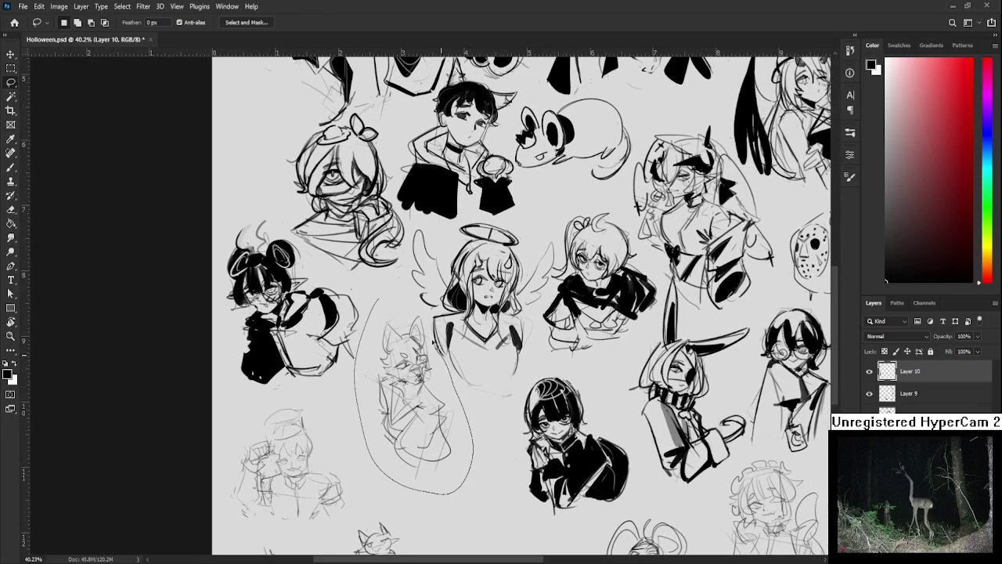
{"action": "key", "text": "ctrl+t"}
{"action": "left_click_drag", "start_coordinate": [367, 483], "coordinate": [386, 425]}
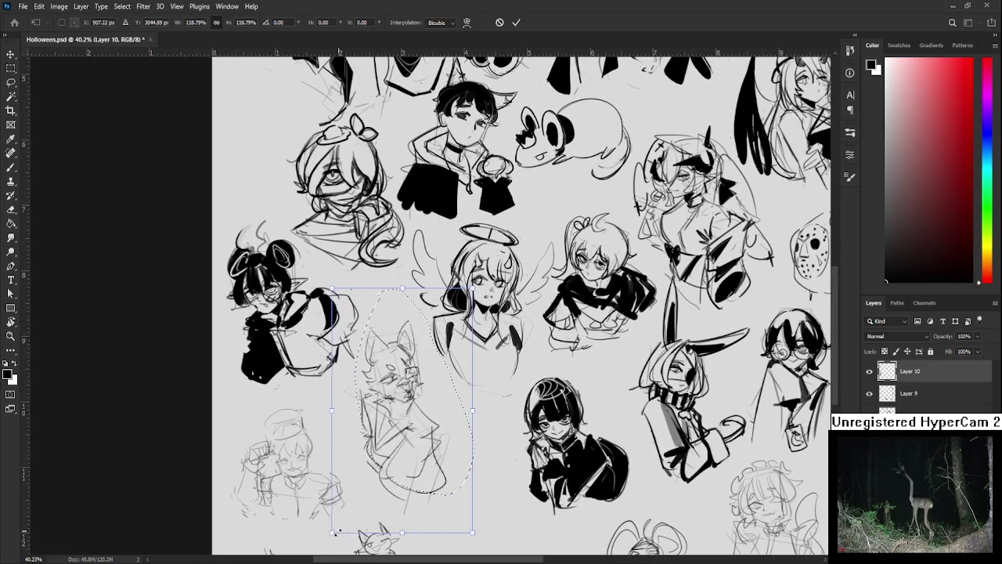
{"action": "key", "text": "Return"}
{"action": "key", "text": "ctrl+d"}
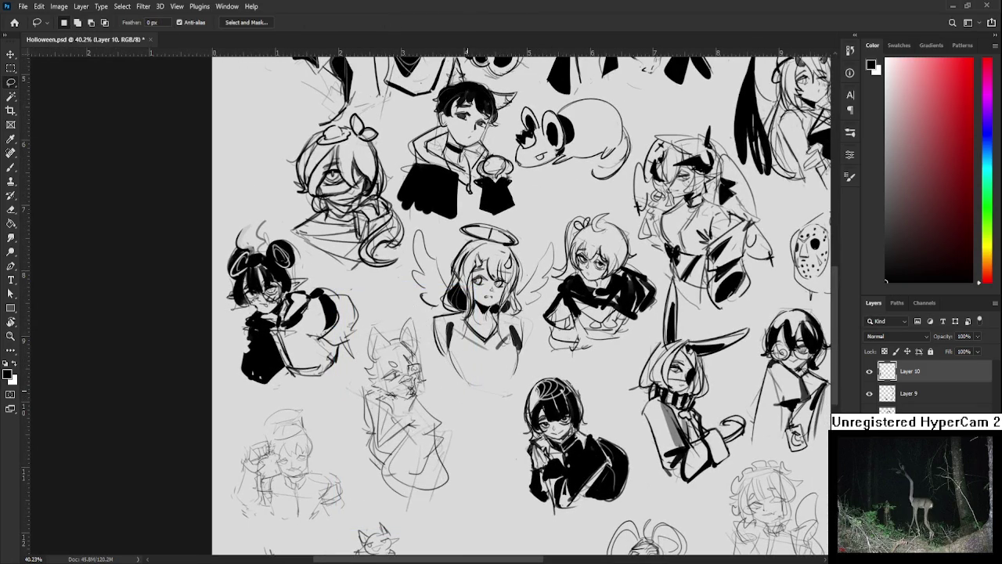
{"action": "scroll", "coordinate": [464, 393], "scroll_direction": "down", "scroll_amount": 3}
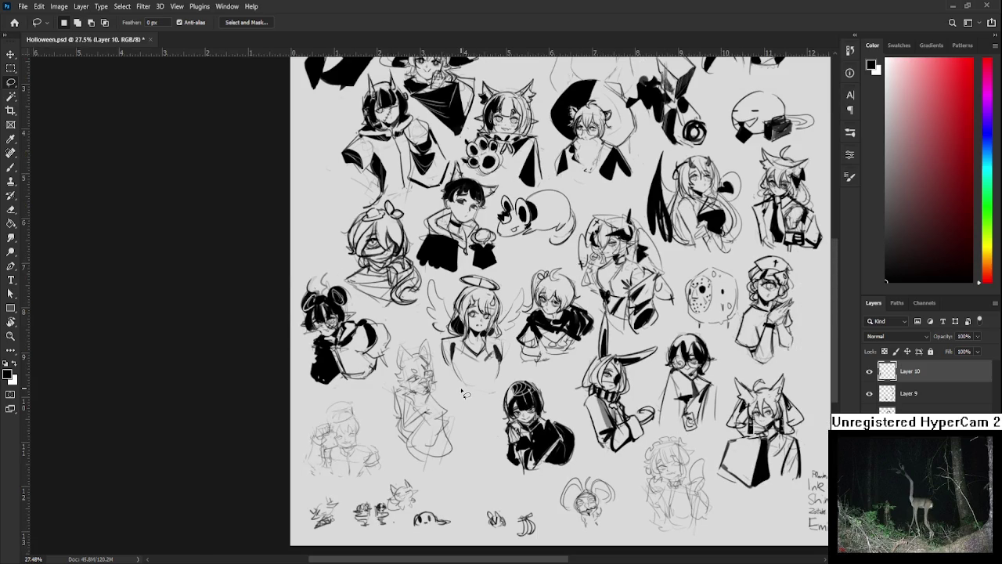
- Set the brush to 20 px and add a short vertical ink stroke mid-page
{"action": "scroll", "coordinate": [464, 393], "scroll_direction": "down", "scroll_amount": 1}
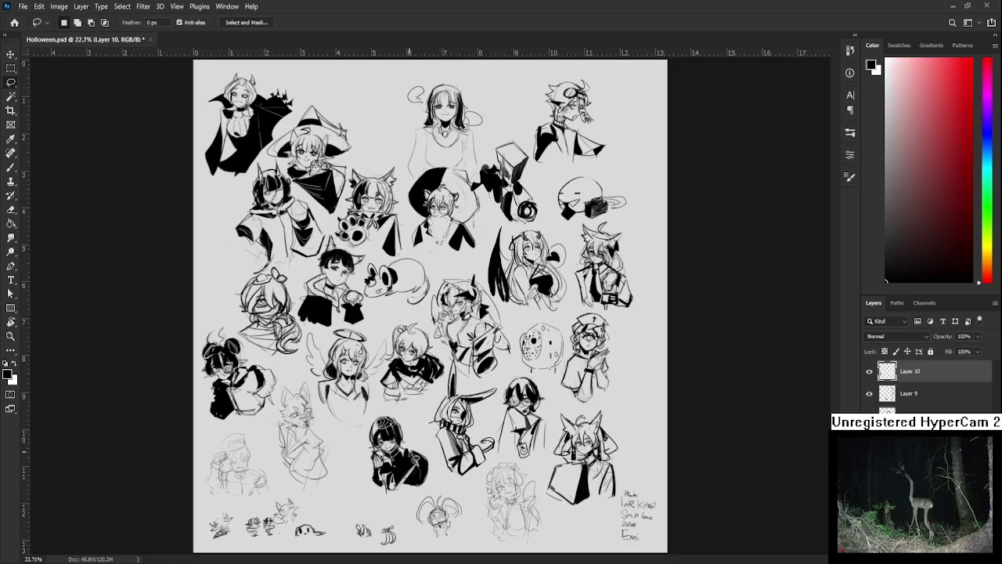
{"action": "scroll", "coordinate": [415, 458], "scroll_direction": "up", "scroll_amount": 2}
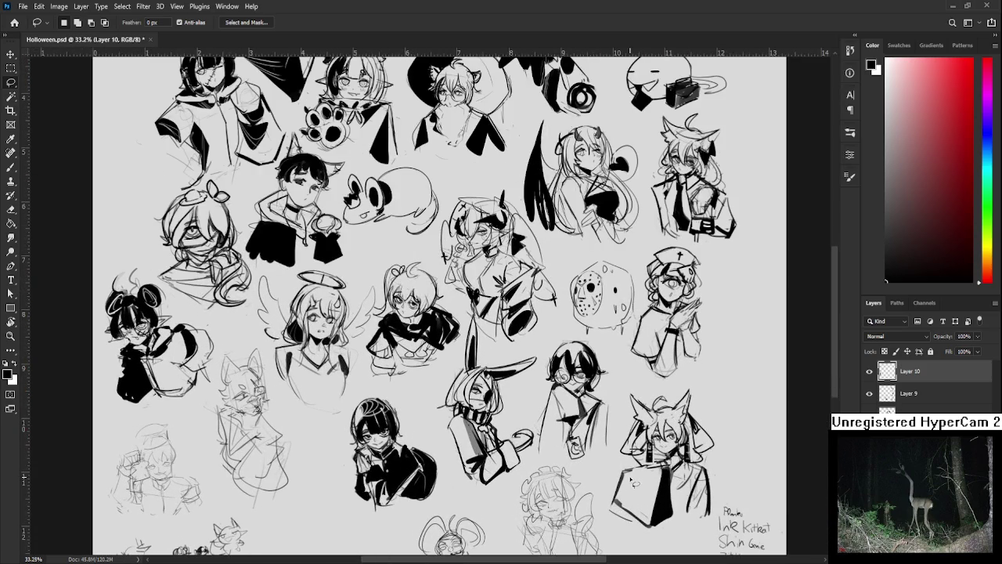
{"action": "left_click_drag", "start_coordinate": [621, 460], "coordinate": [571, 425]}
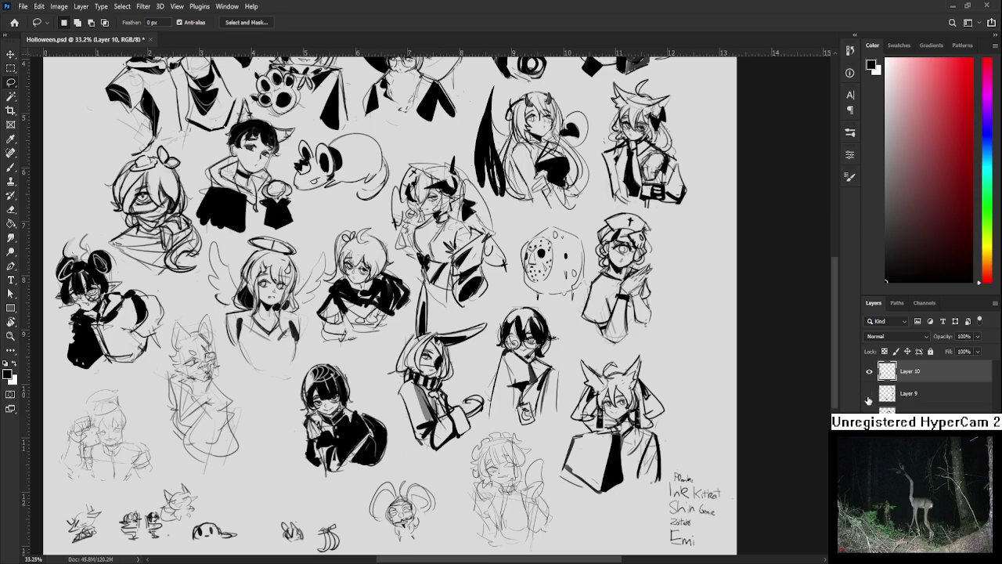
{"action": "key", "text": "b"}
{"action": "key", "text": "bracketleft"}
{"action": "key", "text": "bracketleft"}
{"action": "key", "text": "bracketleft"}
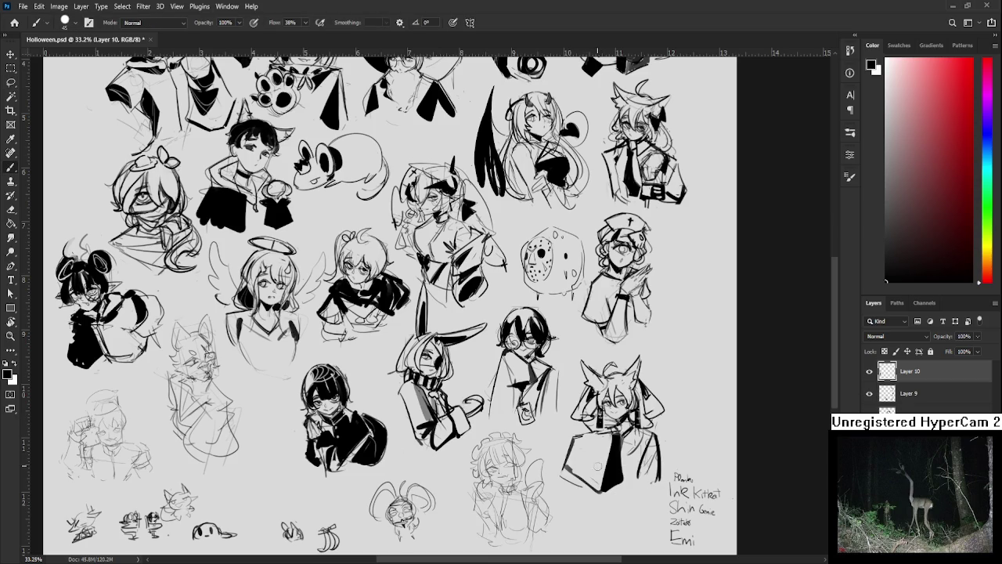
{"action": "mouse_move", "coordinate": [597, 482]}
{"action": "left_mouse_down"}
{"action": "mouse_move", "coordinate": [609, 434]}
{"action": "mouse_move", "coordinate": [597, 496]}
{"action": "left_mouse_up"}
{"action": "left_click_drag", "start_coordinate": [392, 306], "coordinate": [345, 282]}
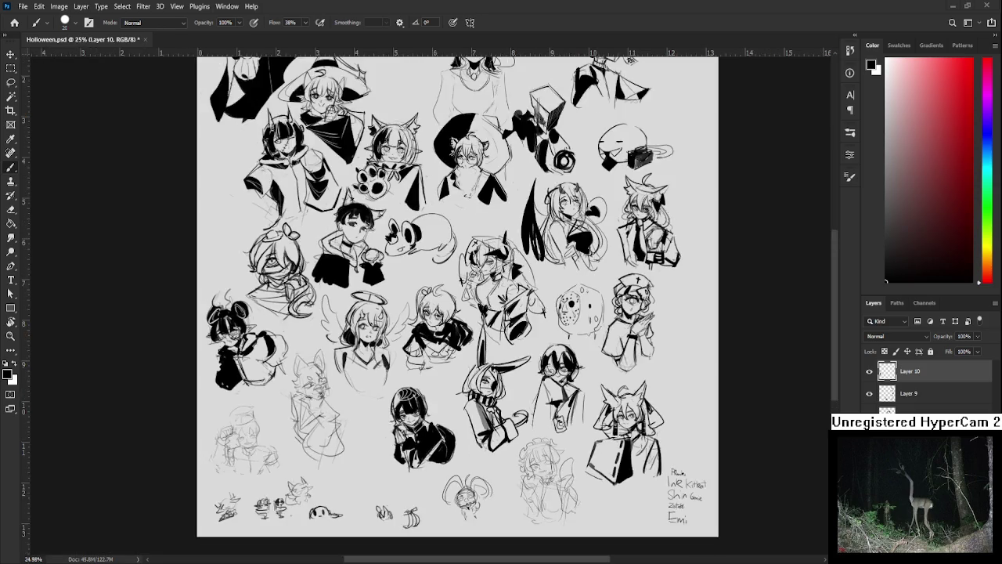
- Ink the diagonal line on the fox's left ear, redrawing it until it fits
{"action": "scroll", "coordinate": [378, 352], "scroll_direction": "down", "scroll_amount": 3}
{"action": "scroll", "coordinate": [378, 352], "scroll_direction": "down", "scroll_amount": 2}
{"action": "scroll", "coordinate": [385, 346], "scroll_direction": "up", "scroll_amount": 2}
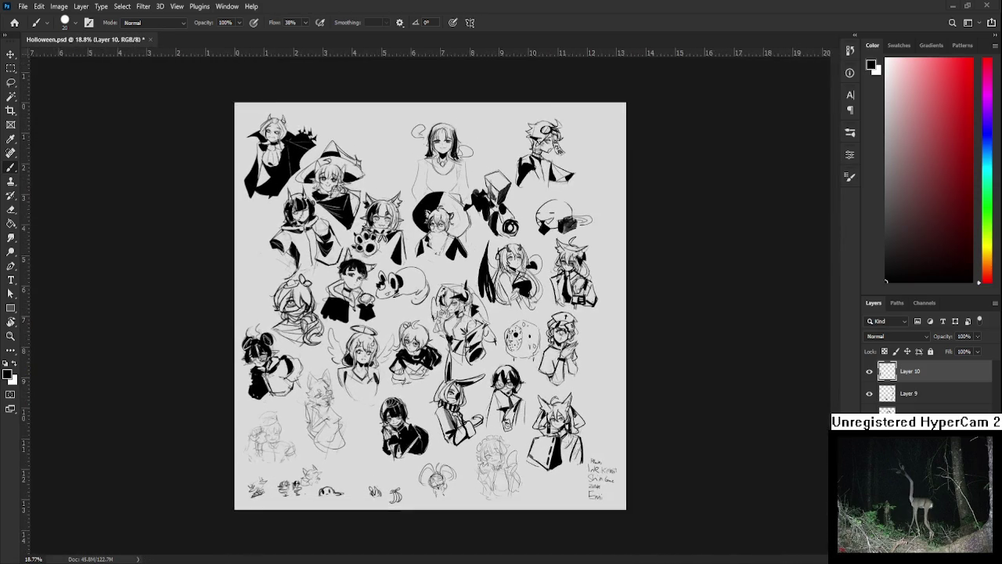
{"action": "scroll", "coordinate": [386, 346], "scroll_direction": "up", "scroll_amount": 2}
{"action": "scroll", "coordinate": [386, 346], "scroll_direction": "up", "scroll_amount": 1}
{"action": "scroll", "coordinate": [376, 446], "scroll_direction": "up", "scroll_amount": 2}
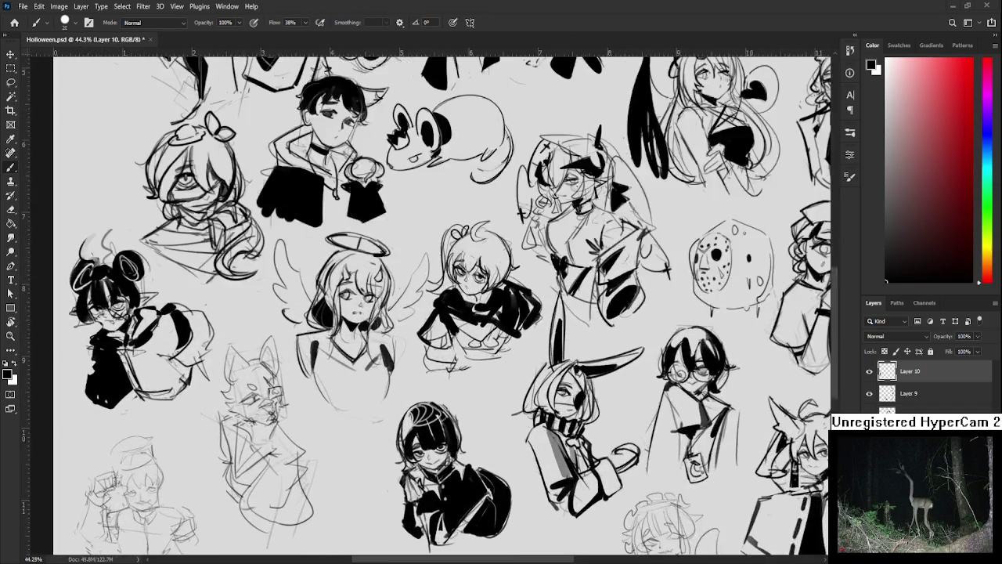
{"action": "scroll", "coordinate": [376, 446], "scroll_direction": "up", "scroll_amount": 2}
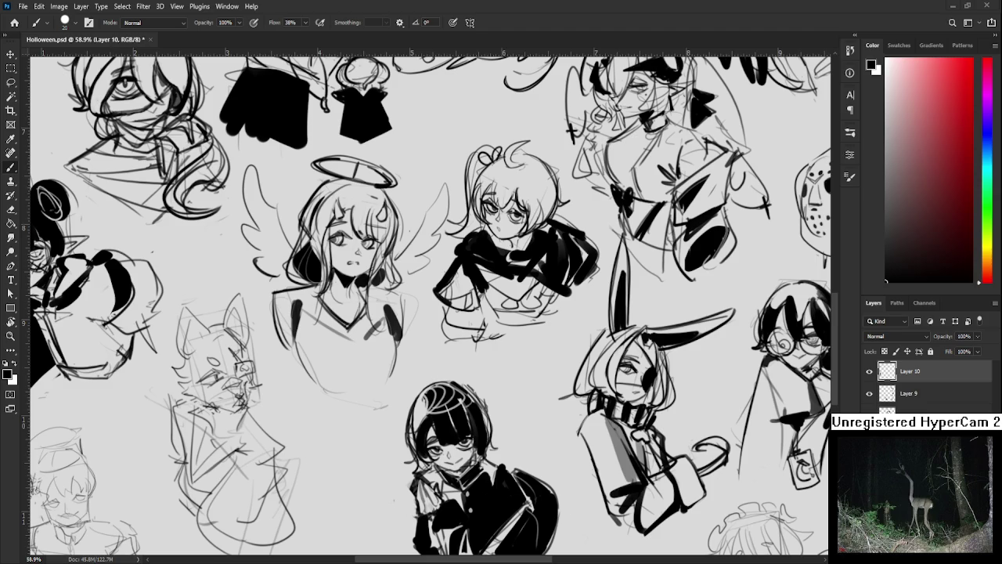
{"action": "scroll", "coordinate": [336, 472], "scroll_direction": "up", "scroll_amount": 4}
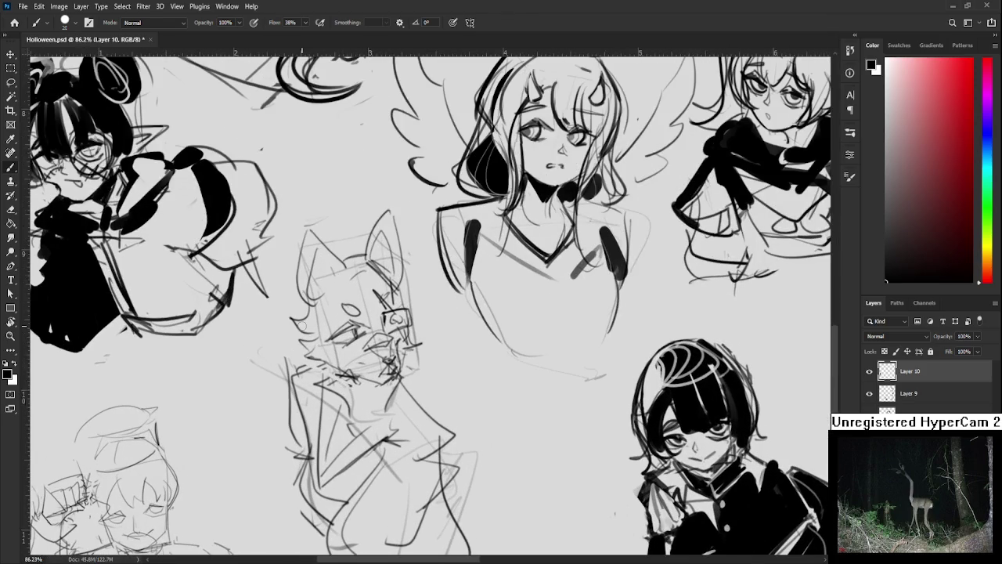
{"action": "left_click_drag", "start_coordinate": [337, 312], "coordinate": [380, 374]}
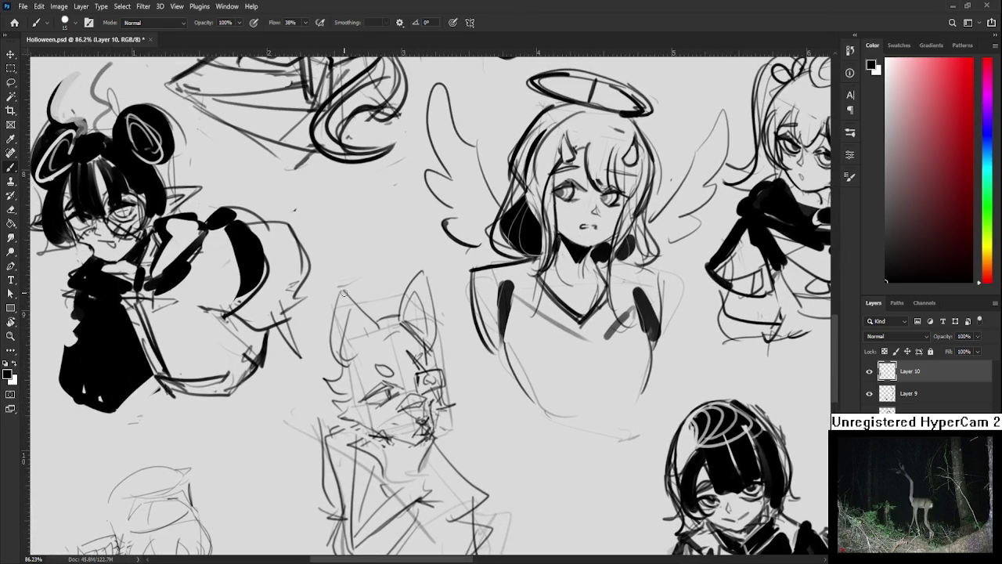
{"action": "left_click_drag", "start_coordinate": [342, 296], "coordinate": [378, 328]}
{"action": "key", "text": "ctrl+z"}
{"action": "left_click_drag", "start_coordinate": [344, 295], "coordinate": [381, 329]}
{"action": "key", "text": "ctrl+z"}
{"action": "mouse_move", "coordinate": [343, 294]}
{"action": "left_mouse_down"}
{"action": "mouse_move", "coordinate": [384, 333]}
{"action": "mouse_move", "coordinate": [399, 317]}
{"action": "left_mouse_up"}
{"action": "key", "text": "ctrl+z"}
{"action": "key", "text": "ctrl+z"}
{"action": "key", "text": "ctrl+z"}
{"action": "left_click", "coordinate": [376, 328]}
- Darken the fox's left ear outline and rework the ink lines around its eye
{"action": "scroll", "coordinate": [337, 329], "scroll_direction": "down", "scroll_amount": 1}
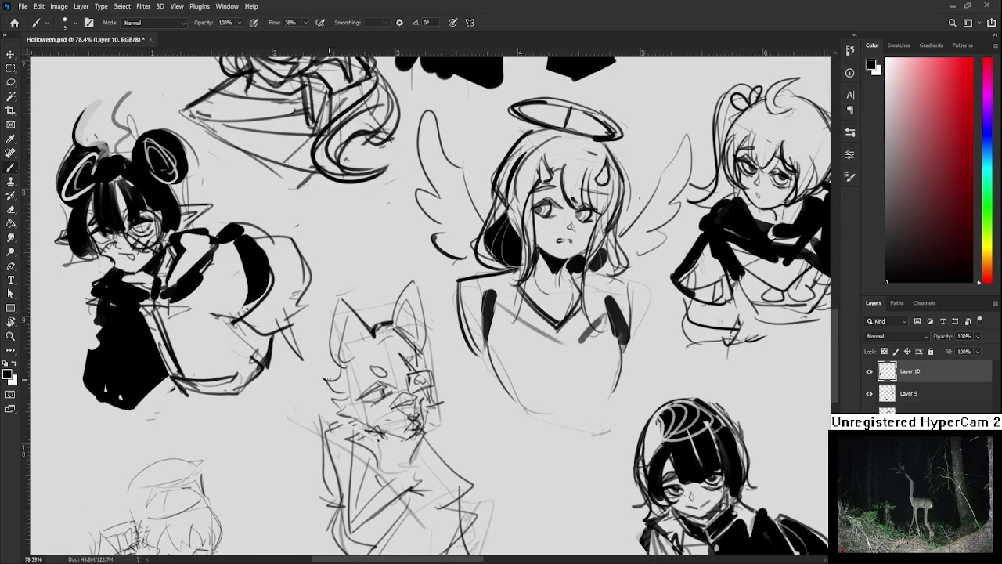
{"action": "left_click_drag", "start_coordinate": [333, 358], "coordinate": [354, 372]}
{"action": "key", "text": "ctrl+z"}
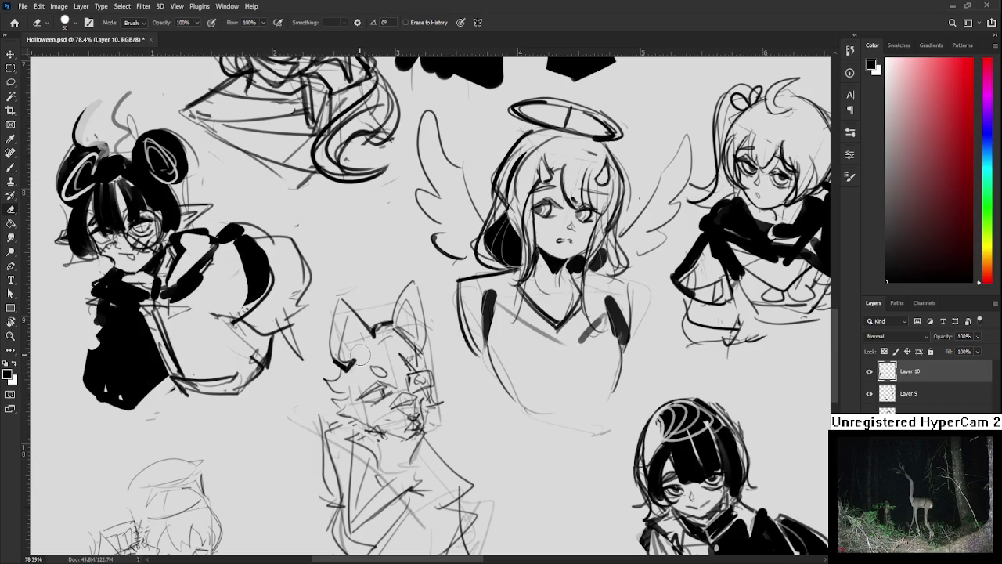
{"action": "mouse_move", "coordinate": [342, 311]}
{"action": "left_mouse_down"}
{"action": "mouse_move", "coordinate": [338, 366]}
{"action": "mouse_move", "coordinate": [371, 337]}
{"action": "mouse_move", "coordinate": [382, 288]}
{"action": "left_mouse_up"}
{"action": "key", "text": "e"}
{"action": "key", "text": "b"}
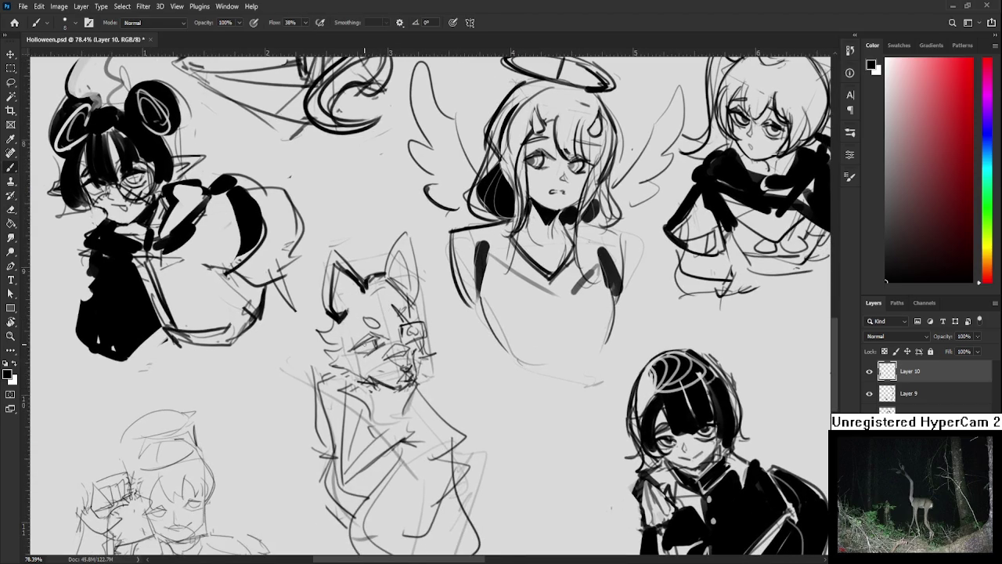
{"action": "mouse_move", "coordinate": [347, 349]}
{"action": "left_mouse_down"}
{"action": "mouse_move", "coordinate": [372, 335]}
{"action": "mouse_move", "coordinate": [374, 351]}
{"action": "mouse_move", "coordinate": [385, 346]}
{"action": "left_mouse_up"}
{"action": "scroll", "coordinate": [392, 345], "scroll_direction": "down", "scroll_amount": 4}
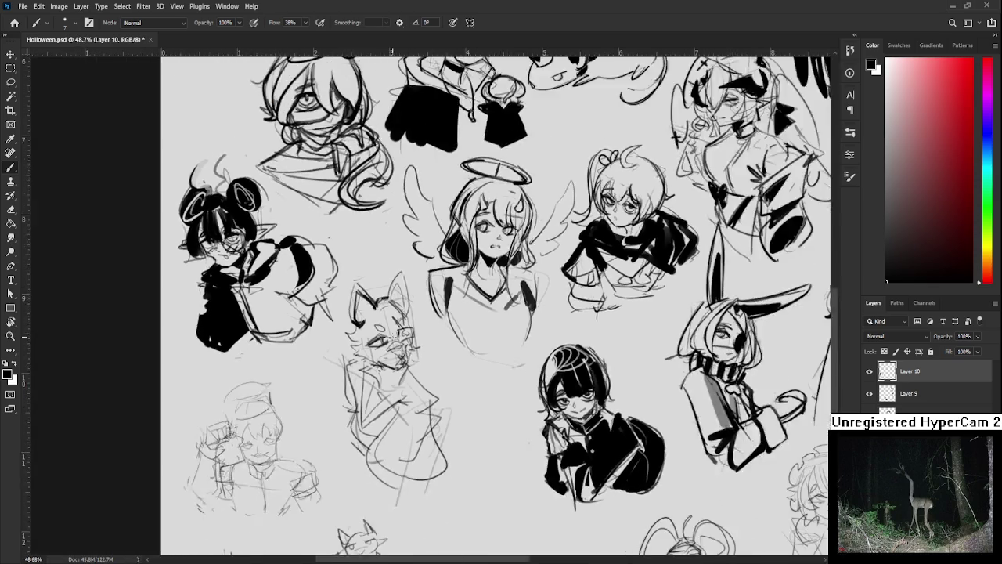
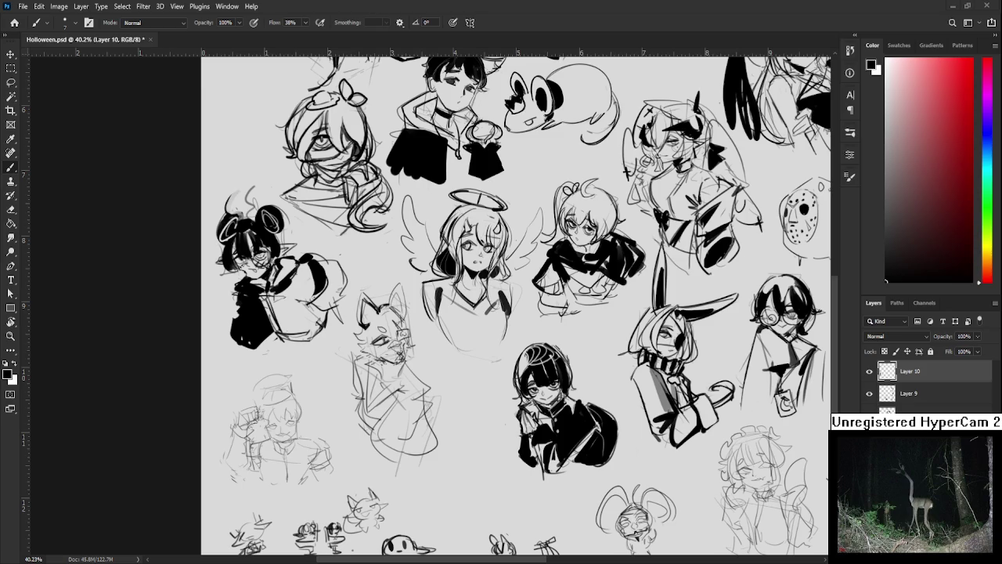
- Zoom in to about 59% and ink darker lines over the cat's right ear and eye patch
{"action": "scroll", "coordinate": [354, 318], "scroll_direction": "up", "scroll_amount": 1}
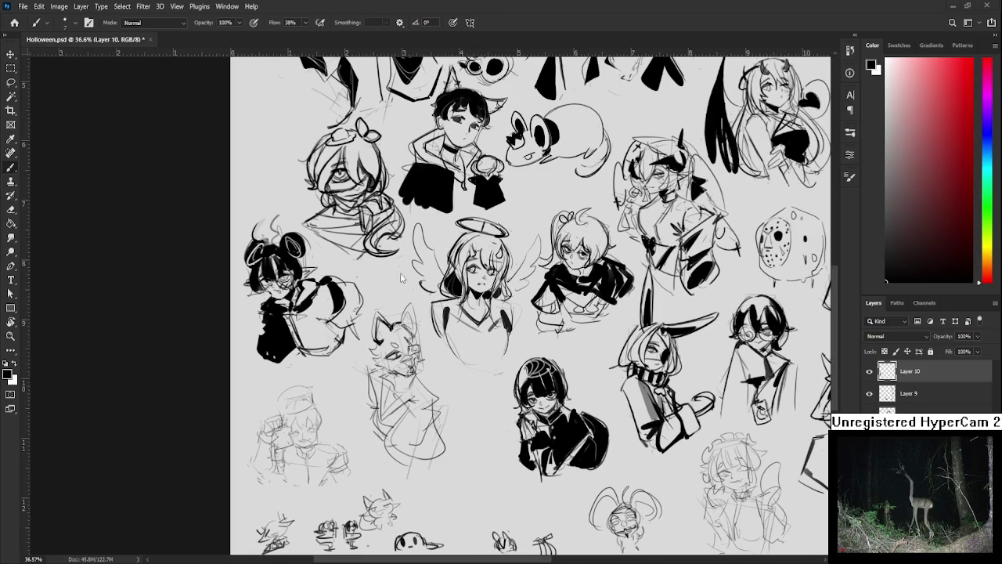
{"action": "scroll", "coordinate": [354, 319], "scroll_direction": "up", "scroll_amount": 2}
{"action": "scroll", "coordinate": [404, 360], "scroll_direction": "up", "scroll_amount": 1}
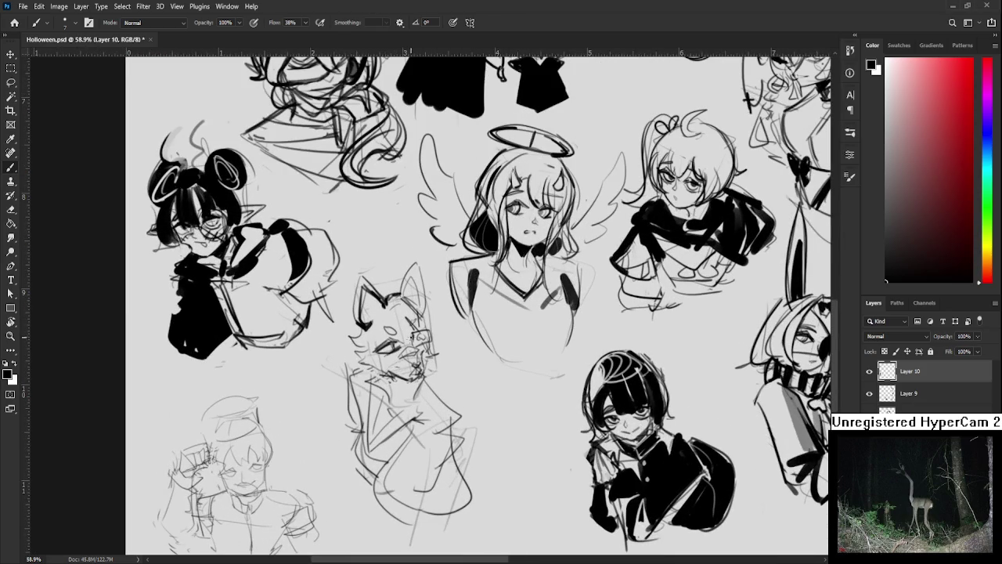
{"action": "mouse_move", "coordinate": [420, 344]}
{"action": "left_mouse_down"}
{"action": "mouse_move", "coordinate": [403, 368]}
{"action": "mouse_move", "coordinate": [404, 384]}
{"action": "mouse_move", "coordinate": [415, 365]}
{"action": "mouse_move", "coordinate": [406, 382]}
{"action": "mouse_move", "coordinate": [416, 392]}
{"action": "mouse_move", "coordinate": [417, 376]}
{"action": "mouse_move", "coordinate": [384, 337]}
{"action": "mouse_move", "coordinate": [410, 367]}
{"action": "mouse_move", "coordinate": [399, 313]}
{"action": "left_mouse_up"}
{"action": "mouse_move", "coordinate": [399, 316]}
{"action": "left_mouse_down"}
{"action": "mouse_move", "coordinate": [415, 365]}
{"action": "mouse_move", "coordinate": [405, 393]}
{"action": "left_mouse_up"}
- Ink darker strokes along the cat's left cheek
{"action": "scroll", "coordinate": [411, 368], "scroll_direction": "down", "scroll_amount": 1}
{"action": "left_click_drag", "start_coordinate": [352, 354], "coordinate": [339, 366]}
{"action": "mouse_move", "coordinate": [357, 364]}
{"action": "left_mouse_down"}
{"action": "mouse_move", "coordinate": [339, 374]}
{"action": "mouse_move", "coordinate": [353, 378]}
{"action": "left_mouse_up"}
{"action": "left_click_drag", "start_coordinate": [358, 371], "coordinate": [339, 384]}
{"action": "mouse_move", "coordinate": [358, 378]}
{"action": "left_mouse_down"}
{"action": "mouse_move", "coordinate": [339, 386]}
{"action": "mouse_move", "coordinate": [407, 407]}
{"action": "left_mouse_up"}
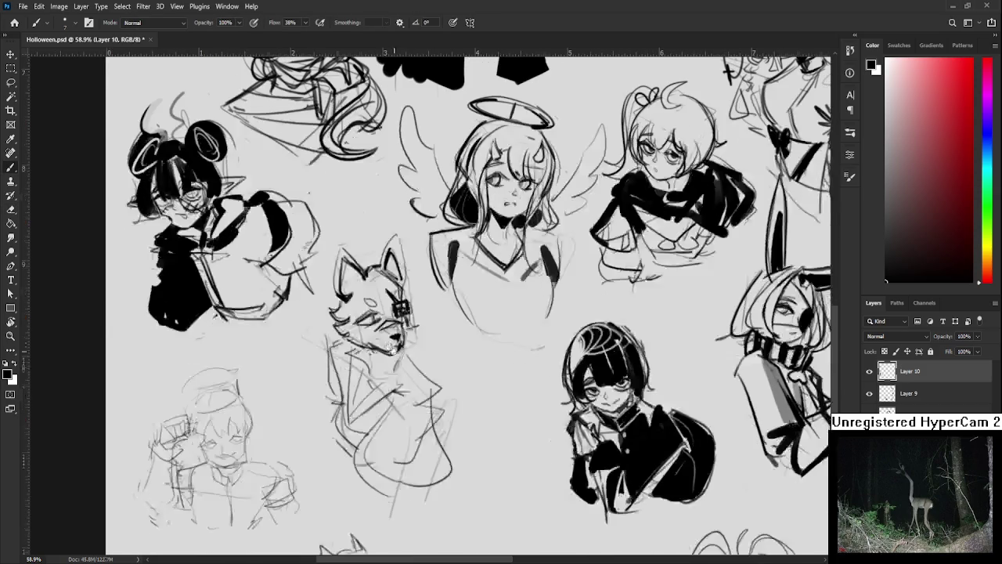
{"action": "scroll", "coordinate": [408, 373], "scroll_direction": "down", "scroll_amount": 2}
- Ink thick black lines down the cat's neck, with a thin line along its left edge
{"action": "mouse_move", "coordinate": [354, 360]}
{"action": "left_mouse_down"}
{"action": "mouse_move", "coordinate": [349, 416]}
{"action": "mouse_move", "coordinate": [393, 384]}
{"action": "left_mouse_up"}
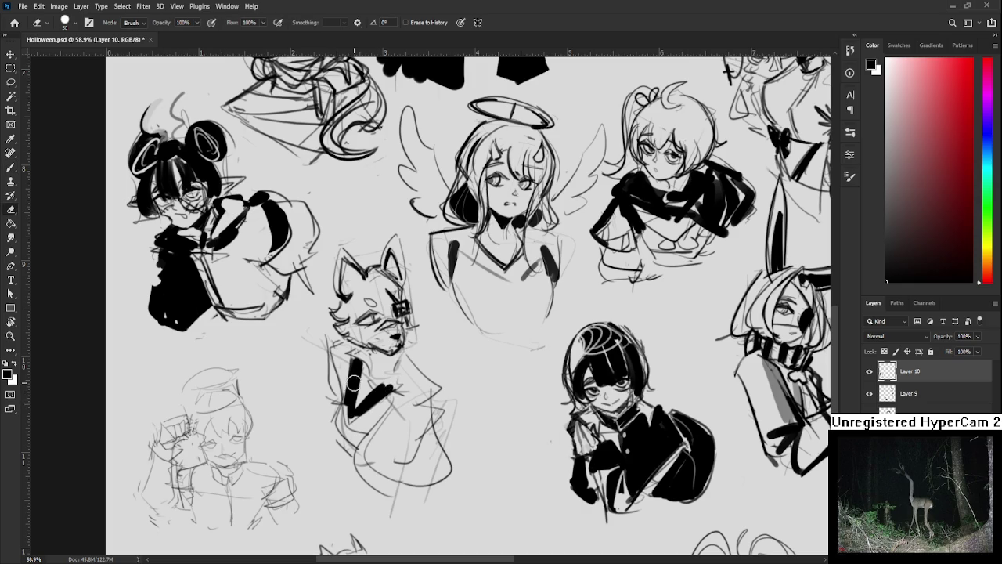
{"action": "mouse_move", "coordinate": [347, 415]}
{"action": "left_mouse_down"}
{"action": "mouse_move", "coordinate": [345, 443]}
{"action": "mouse_move", "coordinate": [373, 436]}
{"action": "left_mouse_up"}
{"action": "mouse_move", "coordinate": [345, 348]}
{"action": "left_mouse_down"}
{"action": "mouse_move", "coordinate": [335, 407]}
{"action": "mouse_move", "coordinate": [338, 357]}
{"action": "mouse_move", "coordinate": [339, 382]}
{"action": "left_mouse_up"}
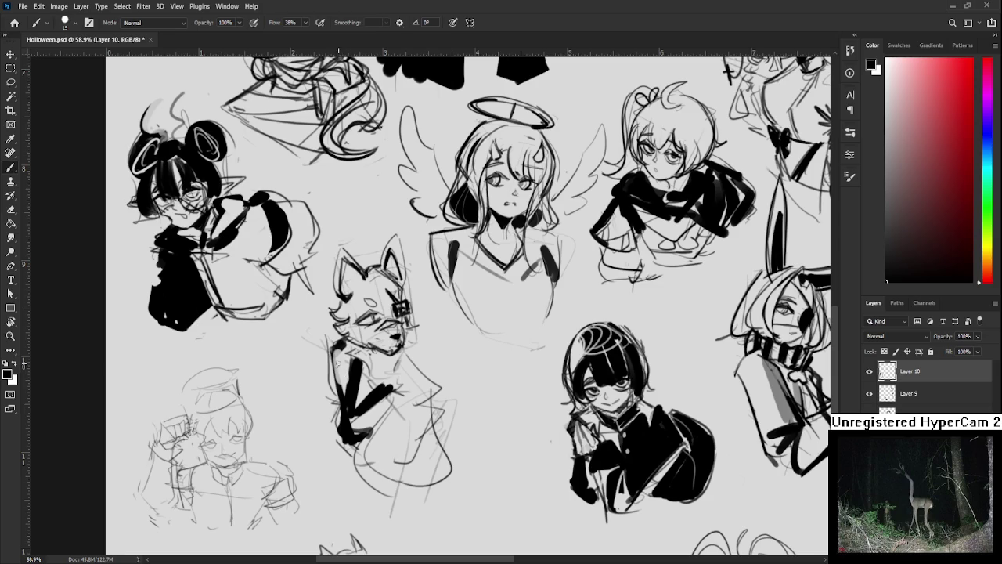
{"action": "left_click_drag", "start_coordinate": [332, 357], "coordinate": [335, 397]}
- Darken the cat's right shoulder and body outline, and fill its lower body black with a larger brush
{"action": "mouse_move", "coordinate": [404, 351]}
{"action": "left_mouse_down"}
{"action": "mouse_move", "coordinate": [436, 393]}
{"action": "mouse_move", "coordinate": [440, 427]}
{"action": "left_mouse_up"}
{"action": "mouse_move", "coordinate": [392, 393]}
{"action": "left_mouse_down"}
{"action": "mouse_move", "coordinate": [359, 457]}
{"action": "mouse_move", "coordinate": [435, 480]}
{"action": "left_mouse_up"}
{"action": "left_click_drag", "start_coordinate": [426, 411], "coordinate": [452, 473]}
{"action": "key", "text": "bracketright"}
{"action": "key", "text": "bracketright"}
{"action": "key", "text": "bracketright"}
{"action": "key", "text": "bracketright"}
{"action": "key", "text": "bracketright"}
{"action": "mouse_move", "coordinate": [359, 454]}
{"action": "left_mouse_down"}
{"action": "mouse_move", "coordinate": [414, 494]}
{"action": "mouse_move", "coordinate": [422, 475]}
{"action": "left_mouse_up"}
{"action": "mouse_move", "coordinate": [368, 431]}
{"action": "left_mouse_down"}
{"action": "mouse_move", "coordinate": [405, 452]}
{"action": "mouse_move", "coordinate": [383, 435]}
{"action": "left_mouse_up"}
- Add grey shading to the cat's body and erase small ink bits on its neck
{"action": "key", "text": "b"}
{"action": "mouse_move", "coordinate": [376, 395]}
{"action": "left_mouse_down"}
{"action": "mouse_move", "coordinate": [395, 458]}
{"action": "mouse_move", "coordinate": [404, 425]}
{"action": "left_mouse_up"}
{"action": "mouse_move", "coordinate": [359, 401]}
{"action": "left_mouse_down"}
{"action": "mouse_move", "coordinate": [366, 442]}
{"action": "mouse_move", "coordinate": [390, 404]}
{"action": "mouse_move", "coordinate": [382, 394]}
{"action": "mouse_move", "coordinate": [391, 409]}
{"action": "mouse_move", "coordinate": [402, 403]}
{"action": "left_mouse_up"}
{"action": "key", "text": "bracketleft"}
{"action": "key", "text": "bracketleft"}
{"action": "key", "text": "bracketleft"}
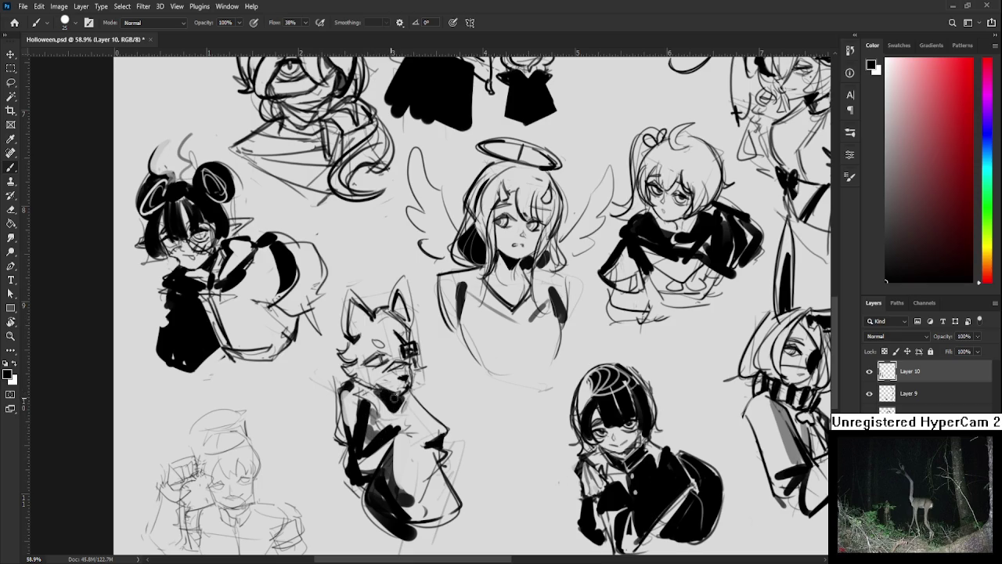
{"action": "key", "text": "e"}
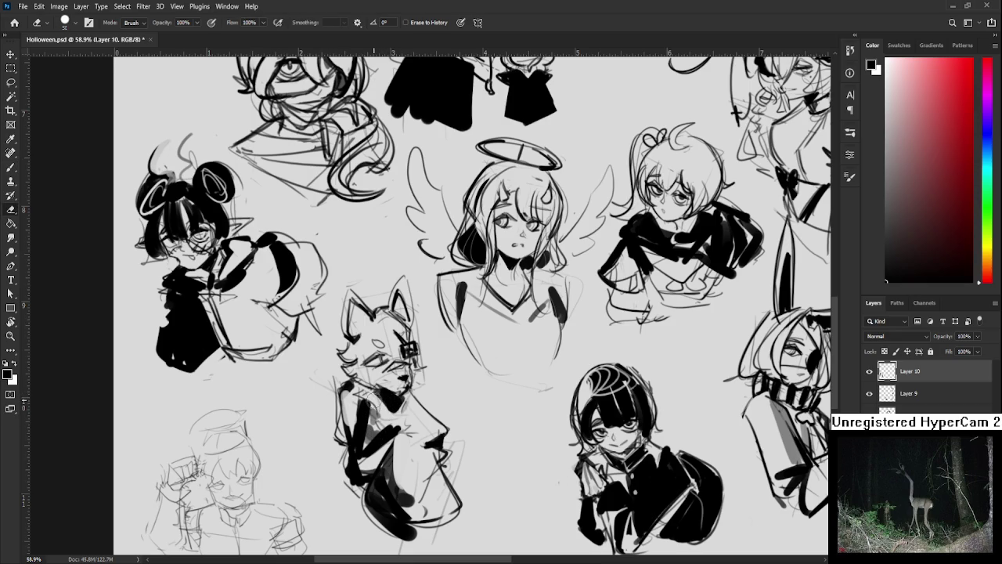
{"action": "key", "text": "bracketleft"}
{"action": "key", "text": "bracketleft"}
{"action": "key", "text": "bracketleft"}
{"action": "left_click_drag", "start_coordinate": [376, 396], "coordinate": [388, 404]}
{"action": "key", "text": "b"}
- Draw a diagonal strap across the cat's body and add a small extra ink stroke
{"action": "key", "text": "e"}
{"action": "key", "text": "b"}
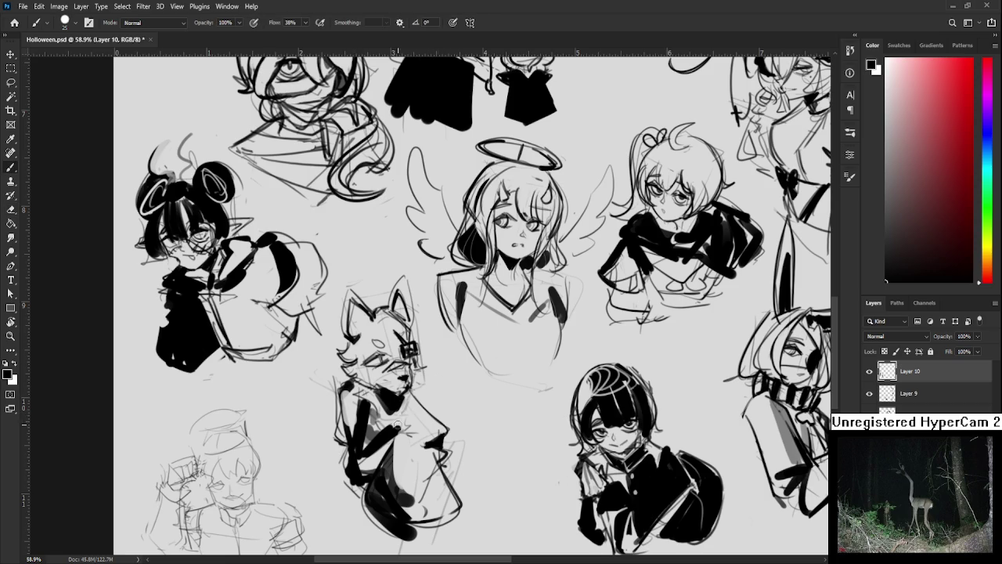
{"action": "mouse_move", "coordinate": [416, 401]}
{"action": "left_mouse_down"}
{"action": "mouse_move", "coordinate": [393, 433]}
{"action": "mouse_move", "coordinate": [413, 389]}
{"action": "left_mouse_up"}
{"action": "key", "text": "e"}
{"action": "key", "text": "b"}
{"action": "mouse_move", "coordinate": [424, 394]}
{"action": "left_mouse_down"}
{"action": "mouse_move", "coordinate": [414, 408]}
{"action": "mouse_move", "coordinate": [446, 391]}
{"action": "mouse_move", "coordinate": [462, 399]}
{"action": "left_mouse_up"}
- Zoom out briefly to review the whole page, then zoom back in
{"action": "left_click_drag", "start_coordinate": [352, 463], "coordinate": [378, 456]}
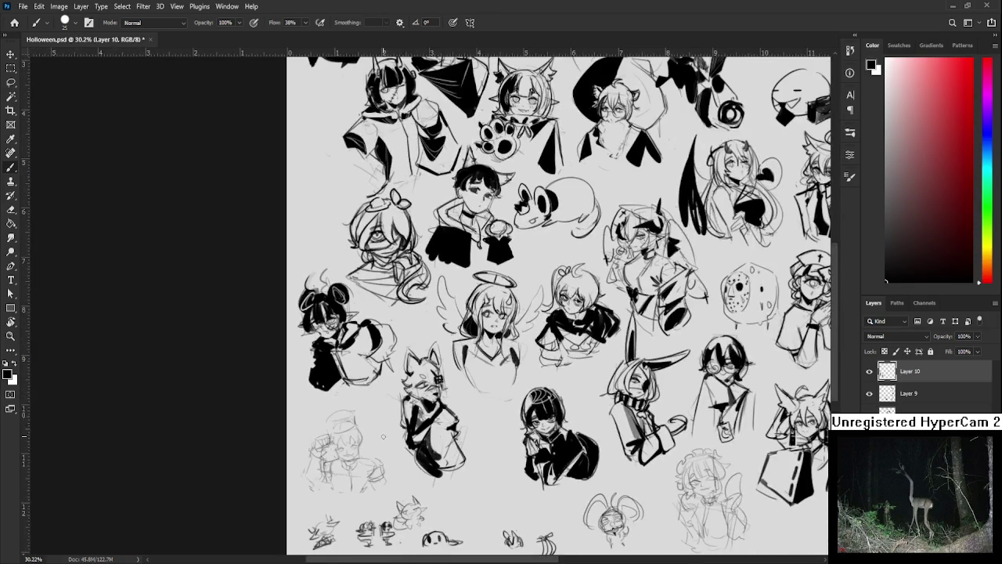
{"action": "scroll", "coordinate": [377, 457], "scroll_direction": "down", "scroll_amount": 3}
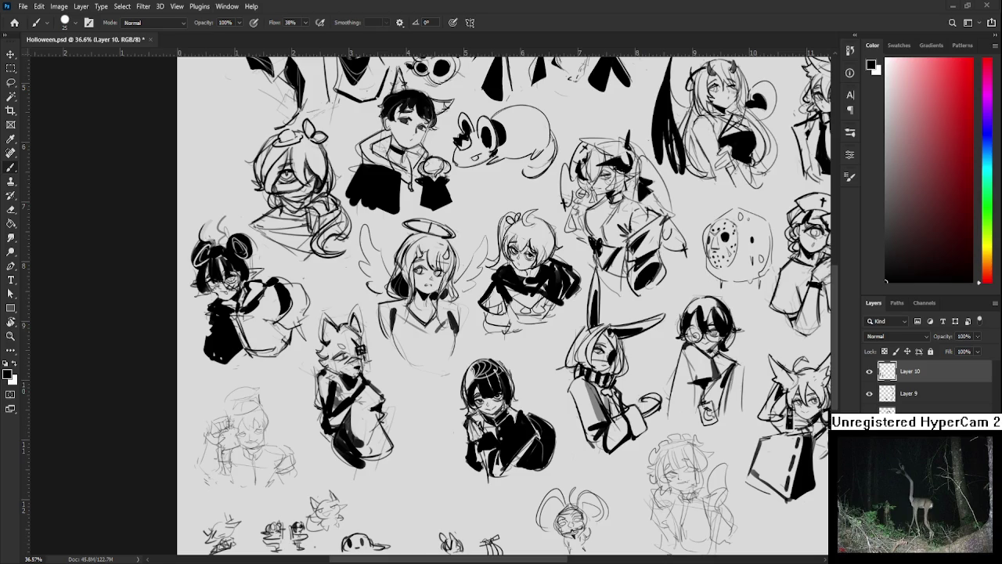
{"action": "scroll", "coordinate": [286, 478], "scroll_direction": "up", "scroll_amount": 3}
{"action": "scroll", "coordinate": [286, 478], "scroll_direction": "up", "scroll_amount": 2}
- Zoom to 104% on the lower-left boy sketch and start erasing his mouth into a smile
{"action": "key", "text": "r"}
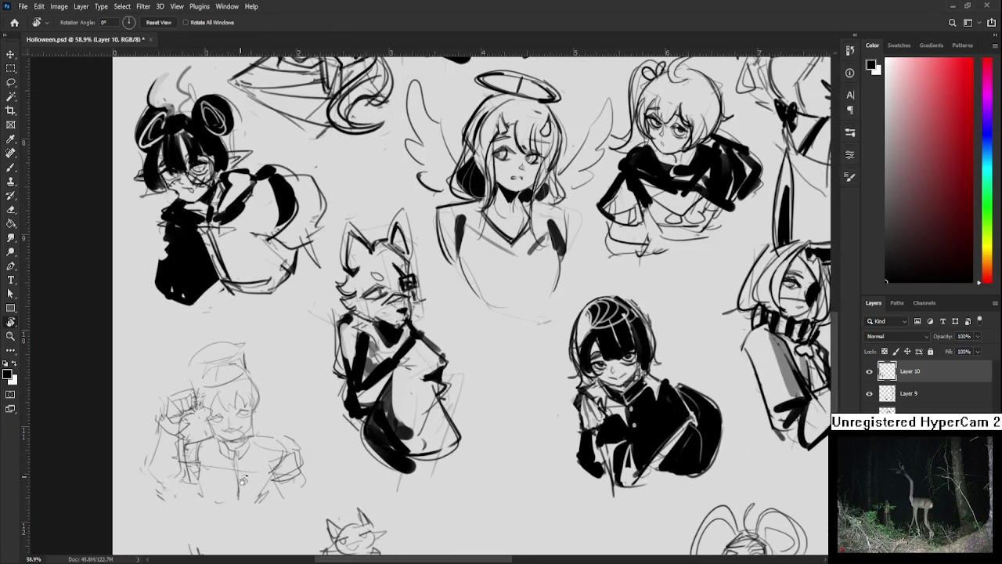
{"action": "left_click_drag", "start_coordinate": [613, 142], "coordinate": [707, 150]}
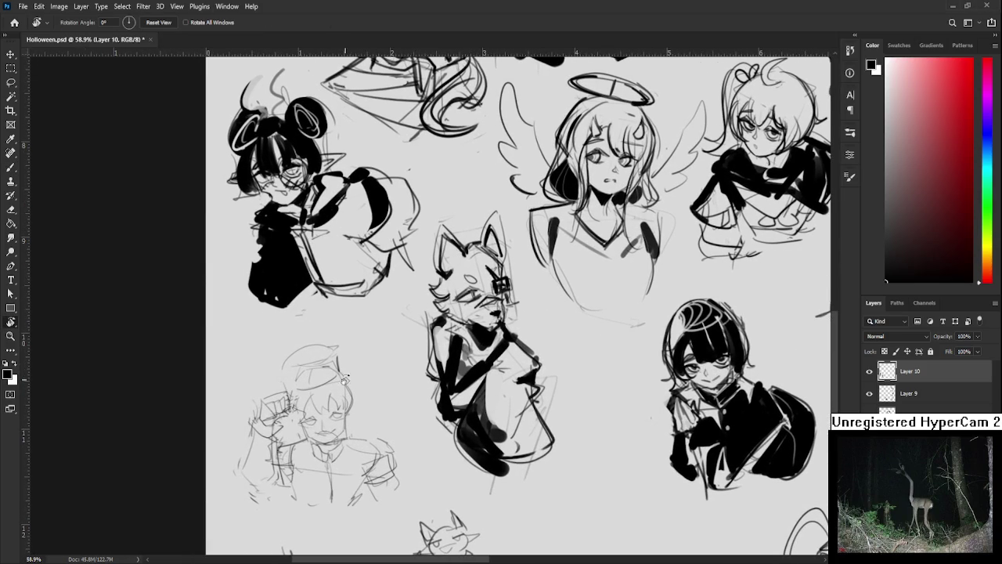
{"action": "scroll", "coordinate": [337, 400], "scroll_direction": "up", "scroll_amount": 3}
{"action": "scroll", "coordinate": [337, 400], "scroll_direction": "up", "scroll_amount": 2}
{"action": "scroll", "coordinate": [337, 399], "scroll_direction": "up", "scroll_amount": 1}
{"action": "key", "text": "b"}
{"action": "key", "text": "e"}
{"action": "mouse_move", "coordinate": [342, 403]}
{"action": "left_mouse_down"}
{"action": "mouse_move", "coordinate": [362, 400]}
{"action": "mouse_move", "coordinate": [370, 412]}
{"action": "left_mouse_up"}
- Redraw strokes around the boy's left eye, undoing unsatisfactory attempts
{"action": "key", "text": "b"}
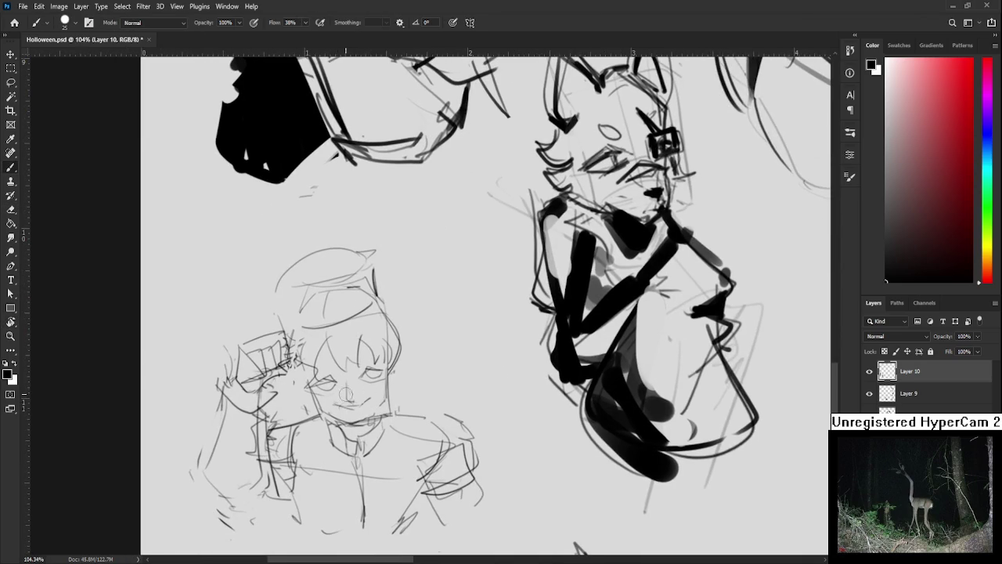
{"action": "mouse_move", "coordinate": [311, 387]}
{"action": "left_mouse_down"}
{"action": "mouse_move", "coordinate": [340, 379]}
{"action": "mouse_move", "coordinate": [332, 382]}
{"action": "mouse_move", "coordinate": [324, 353]}
{"action": "mouse_move", "coordinate": [361, 344]}
{"action": "left_mouse_up"}
{"action": "key", "text": "ctrl+z"}
{"action": "key", "text": "ctrl+z"}
{"action": "mouse_move", "coordinate": [305, 365]}
{"action": "left_mouse_down"}
{"action": "mouse_move", "coordinate": [328, 374]}
{"action": "mouse_move", "coordinate": [378, 351]}
{"action": "mouse_move", "coordinate": [350, 379]}
{"action": "mouse_move", "coordinate": [341, 371]}
{"action": "mouse_move", "coordinate": [356, 393]}
{"action": "mouse_move", "coordinate": [349, 383]}
{"action": "mouse_move", "coordinate": [363, 378]}
{"action": "left_mouse_up"}
{"action": "key", "text": "ctrl+z"}
{"action": "key", "text": "ctrl+z"}
{"action": "key", "text": "e"}
{"action": "key", "text": "b"}
{"action": "key", "text": "e"}
{"action": "key", "text": "b"}
{"action": "key", "text": "ctrl+z"}
{"action": "key", "text": "ctrl+z"}
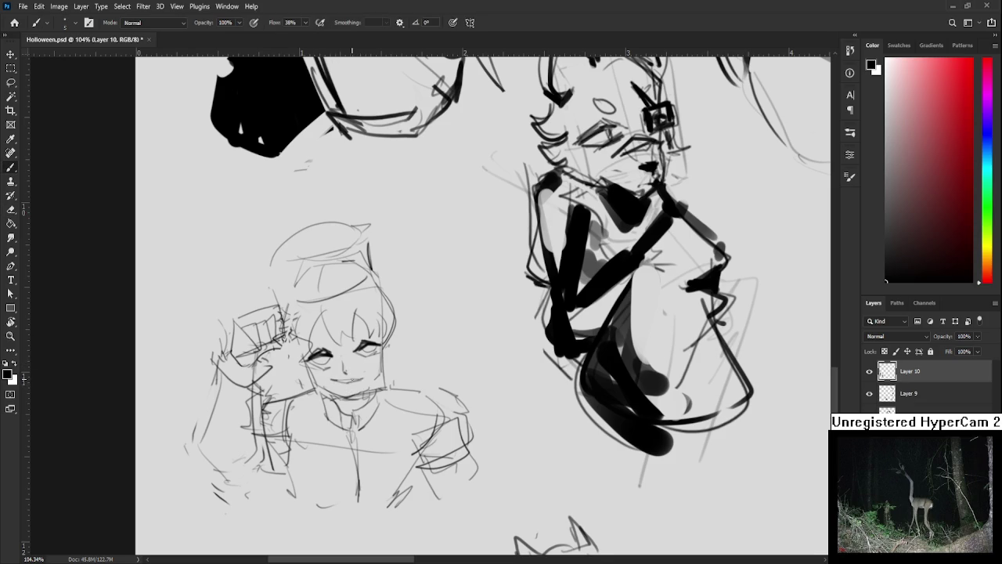
- Lasso the boy's right eye and reposition it with a free transform
{"action": "scroll", "coordinate": [360, 356], "scroll_direction": "up", "scroll_amount": 1}
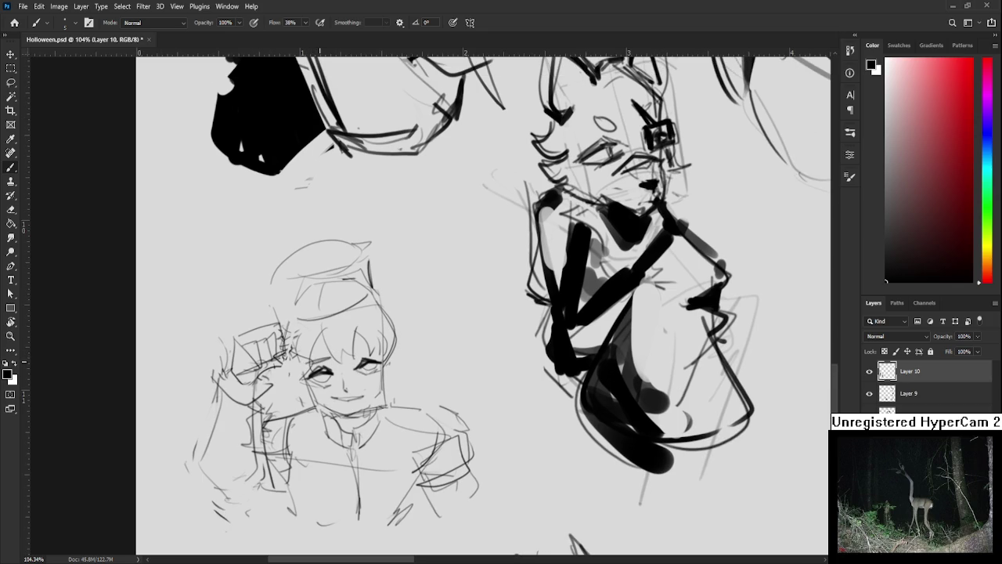
{"action": "left_click_drag", "start_coordinate": [371, 355], "coordinate": [359, 345]}
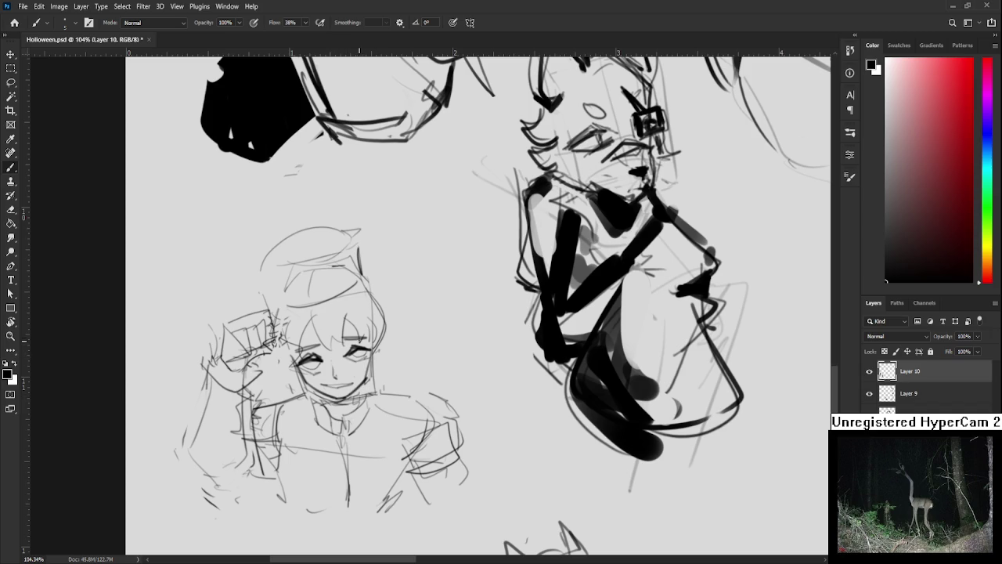
{"action": "key", "text": "l"}
{"action": "mouse_move", "coordinate": [344, 366]}
{"action": "left_mouse_down"}
{"action": "mouse_move", "coordinate": [349, 374]}
{"action": "mouse_move", "coordinate": [352, 362]}
{"action": "left_mouse_up"}
{"action": "key", "text": "ctrl+t"}
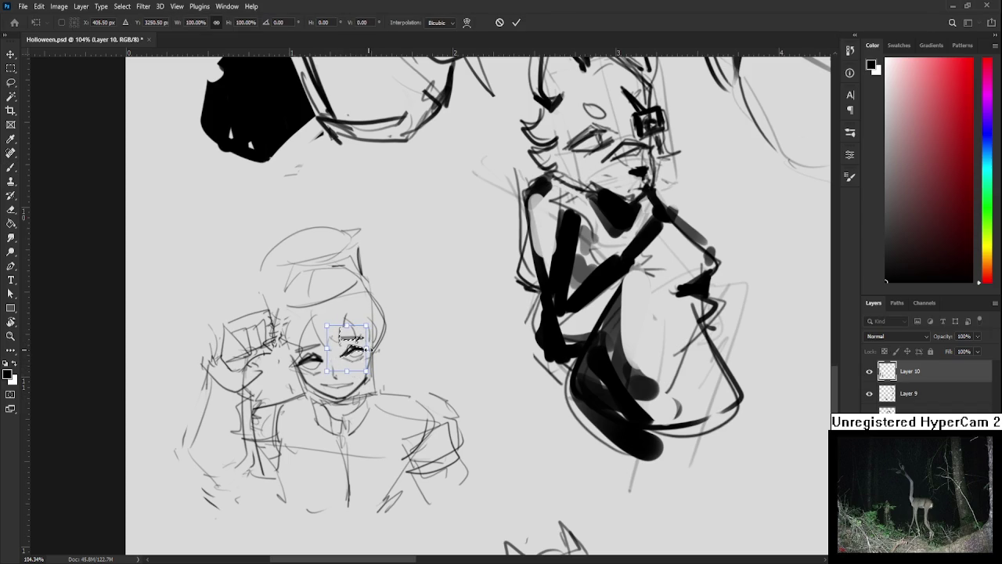
{"action": "key", "text": "Return"}
{"action": "key", "text": "ctrl+d"}
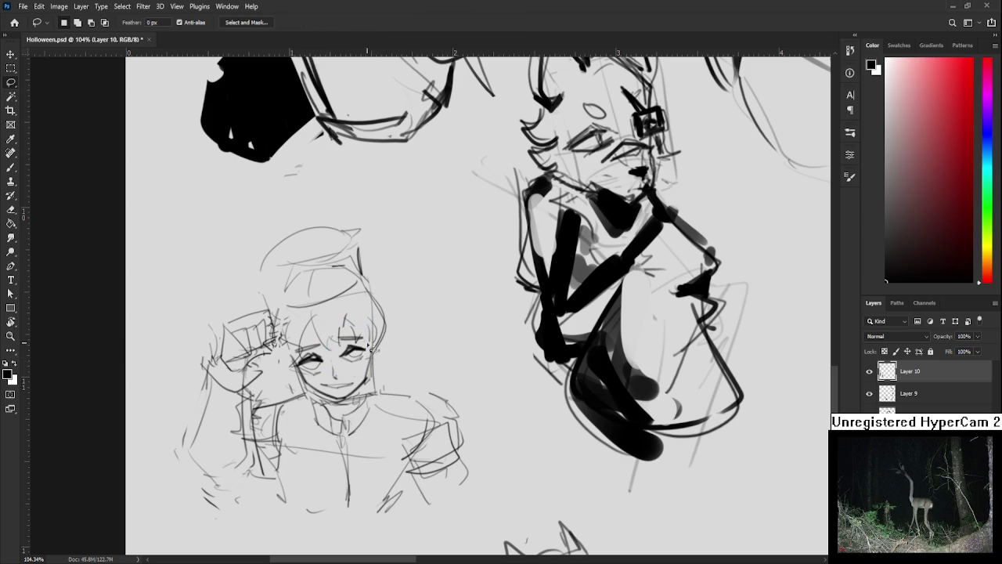
- Add strokes to the boy's hair, undoing one of them
{"action": "left_click_drag", "start_coordinate": [373, 350], "coordinate": [384, 366]}
{"action": "key", "text": "b"}
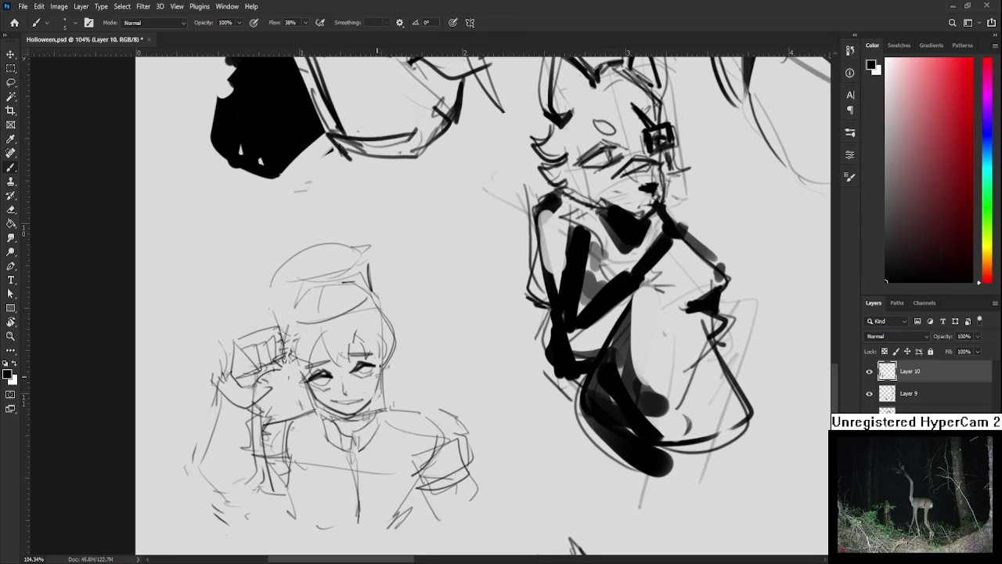
{"action": "key", "text": "e"}
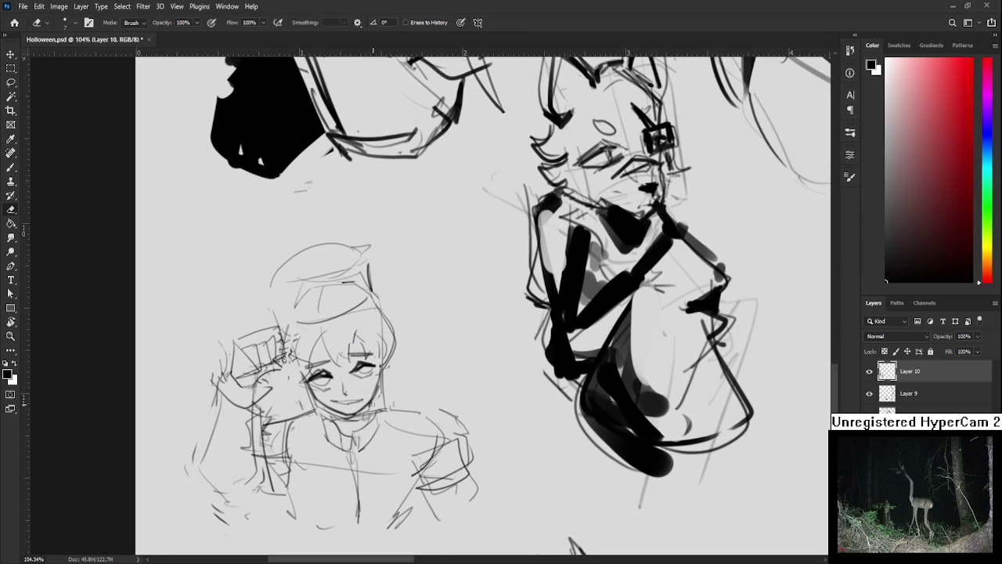
{"action": "key", "text": "b"}
{"action": "left_click_drag", "start_coordinate": [372, 386], "coordinate": [374, 419]}
{"action": "mouse_move", "coordinate": [327, 362]}
{"action": "left_mouse_down"}
{"action": "mouse_move", "coordinate": [338, 399]}
{"action": "mouse_move", "coordinate": [354, 365]}
{"action": "mouse_move", "coordinate": [368, 395]}
{"action": "left_mouse_up"}
{"action": "key", "text": "ctrl+z"}
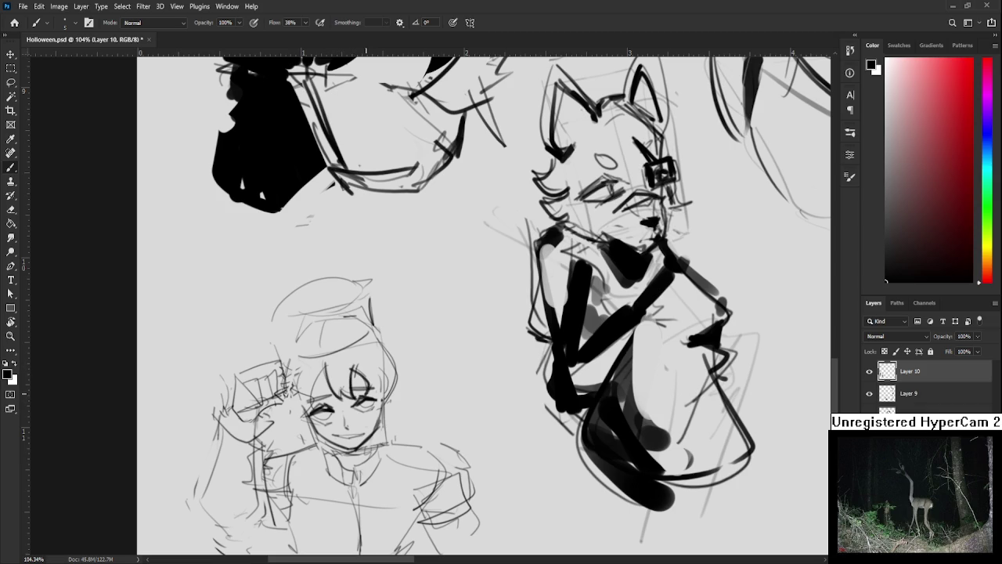
- Darken the outlines of the boy's hair, discarding two trial strokes
{"action": "left_click_drag", "start_coordinate": [324, 368], "coordinate": [314, 409]}
{"action": "mouse_move", "coordinate": [356, 362]}
{"action": "left_mouse_down"}
{"action": "mouse_move", "coordinate": [379, 398]}
{"action": "mouse_move", "coordinate": [389, 371]}
{"action": "mouse_move", "coordinate": [385, 403]}
{"action": "left_mouse_up"}
{"action": "key", "text": "ctrl+z"}
{"action": "key", "text": "ctrl+z"}
{"action": "key", "text": "ctrl+z"}
{"action": "key", "text": "ctrl+z"}
{"action": "key", "text": "ctrl+z"}
{"action": "key", "text": "ctrl+z"}
{"action": "key", "text": "ctrl+z"}
{"action": "left_click_drag", "start_coordinate": [379, 337], "coordinate": [393, 399]}
{"action": "mouse_move", "coordinate": [297, 359]}
{"action": "left_mouse_down"}
{"action": "mouse_move", "coordinate": [284, 392]}
{"action": "mouse_move", "coordinate": [294, 420]}
{"action": "left_mouse_up"}
{"action": "key", "text": "ctrl+z"}
{"action": "scroll", "coordinate": [318, 324], "scroll_direction": "up", "scroll_amount": 1}
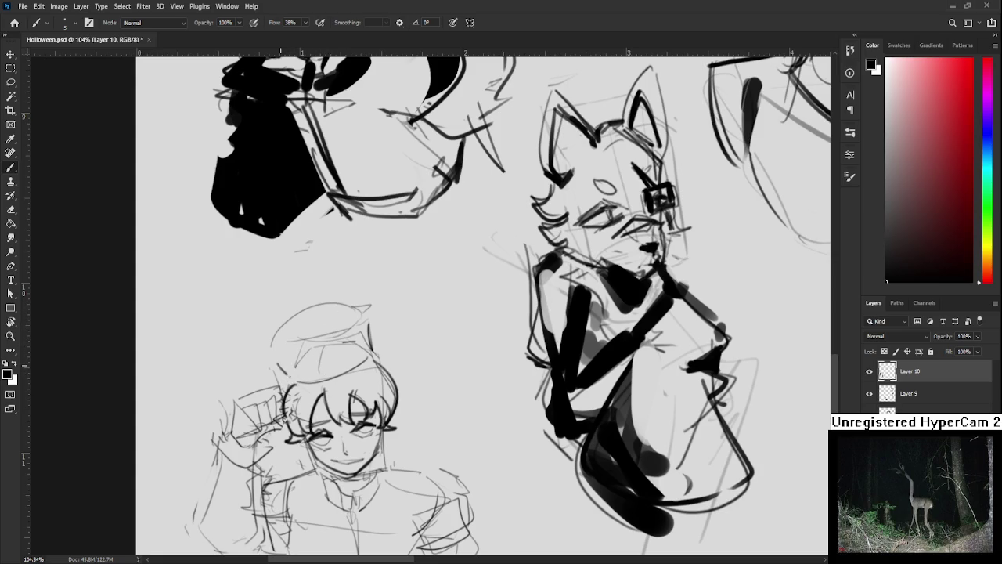
- Draw the brim and top outline of the boy's hat, redoing several attempts
{"action": "mouse_move", "coordinate": [282, 368]}
{"action": "left_mouse_down"}
{"action": "mouse_move", "coordinate": [370, 345]}
{"action": "mouse_move", "coordinate": [374, 365]}
{"action": "left_mouse_up"}
{"action": "key", "text": "ctrl+z"}
{"action": "left_click_drag", "start_coordinate": [283, 385], "coordinate": [368, 369]}
{"action": "key", "text": "ctrl+z"}
{"action": "left_click_drag", "start_coordinate": [304, 387], "coordinate": [368, 362]}
{"action": "left_click_drag", "start_coordinate": [270, 364], "coordinate": [361, 301]}
{"action": "key", "text": "ctrl+z"}
{"action": "left_click_drag", "start_coordinate": [288, 364], "coordinate": [368, 337]}
{"action": "key", "text": "ctrl+z"}
{"action": "key", "text": "ctrl+z"}
{"action": "key", "text": "ctrl+z"}
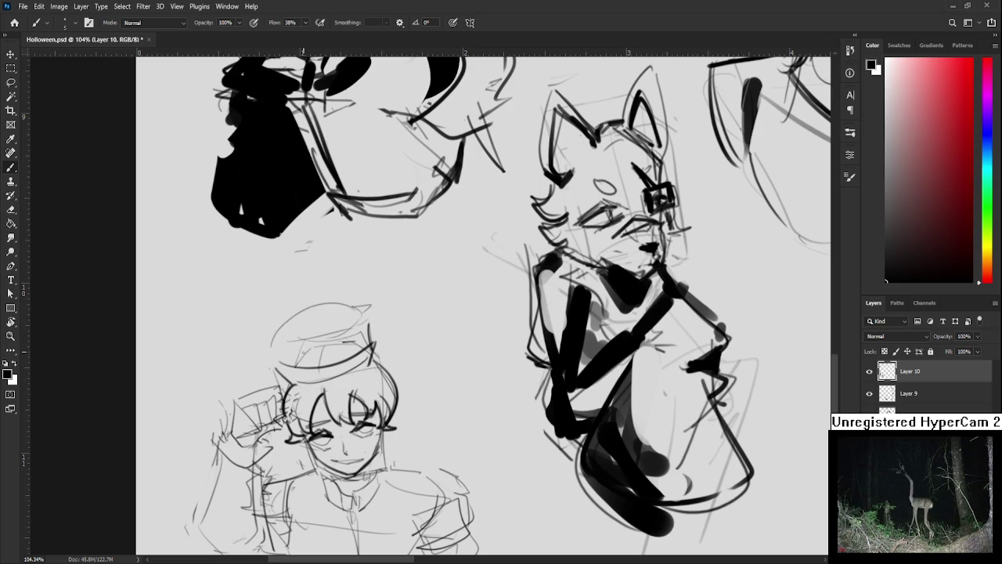
{"action": "key", "text": "ctrl+z"}
{"action": "mouse_move", "coordinate": [270, 362]}
{"action": "left_mouse_down"}
{"action": "mouse_move", "coordinate": [376, 321]}
{"action": "mouse_move", "coordinate": [364, 350]}
{"action": "left_mouse_up"}
- Add a short hair stroke and ink dark strokes along the hatted character's cap band
{"action": "key", "text": "e"}
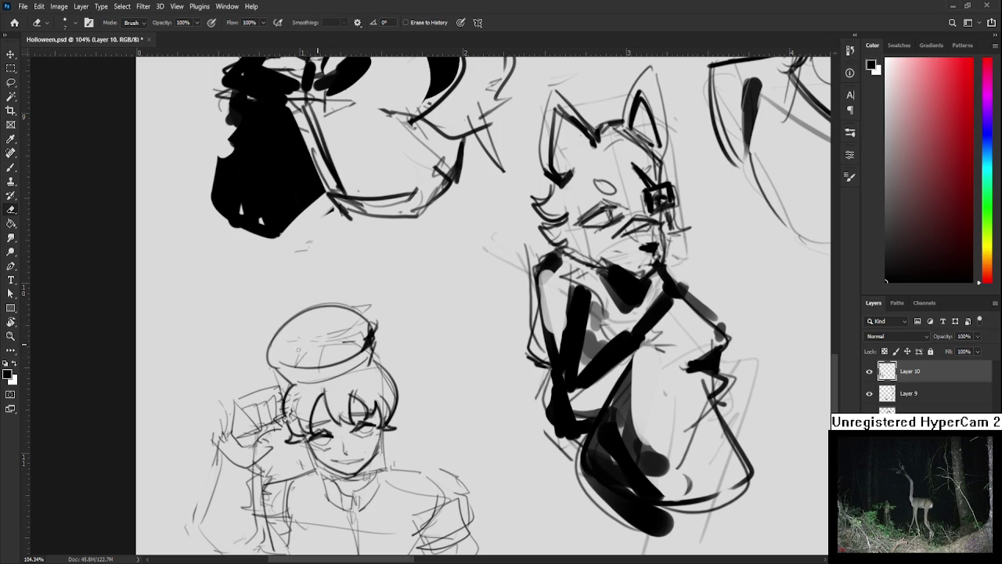
{"action": "key", "text": "bracketright"}
{"action": "key", "text": "bracketright"}
{"action": "key", "text": "bracketright"}
{"action": "key", "text": "b"}
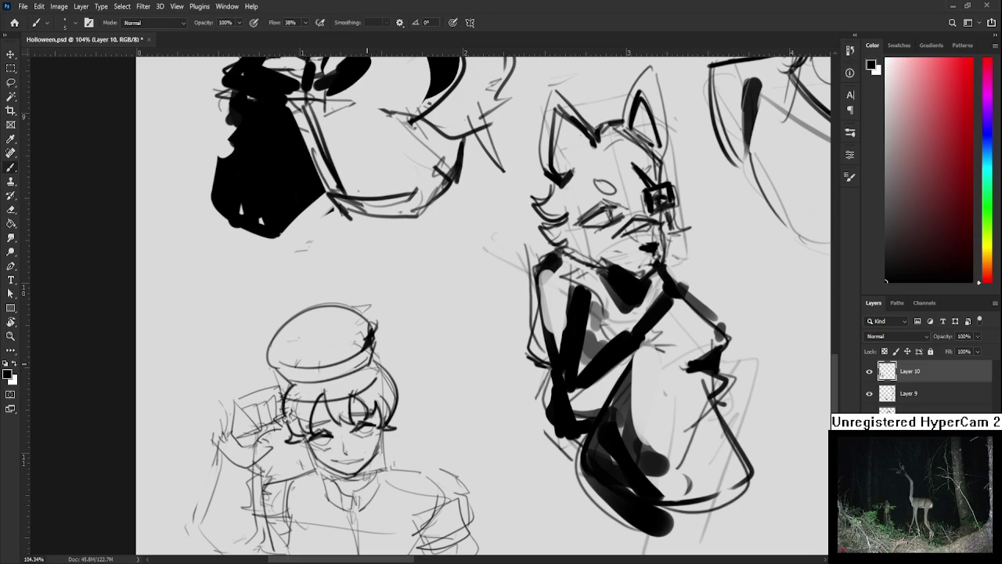
{"action": "key", "text": "e"}
{"action": "key", "text": "bracketleft"}
{"action": "key", "text": "bracketleft"}
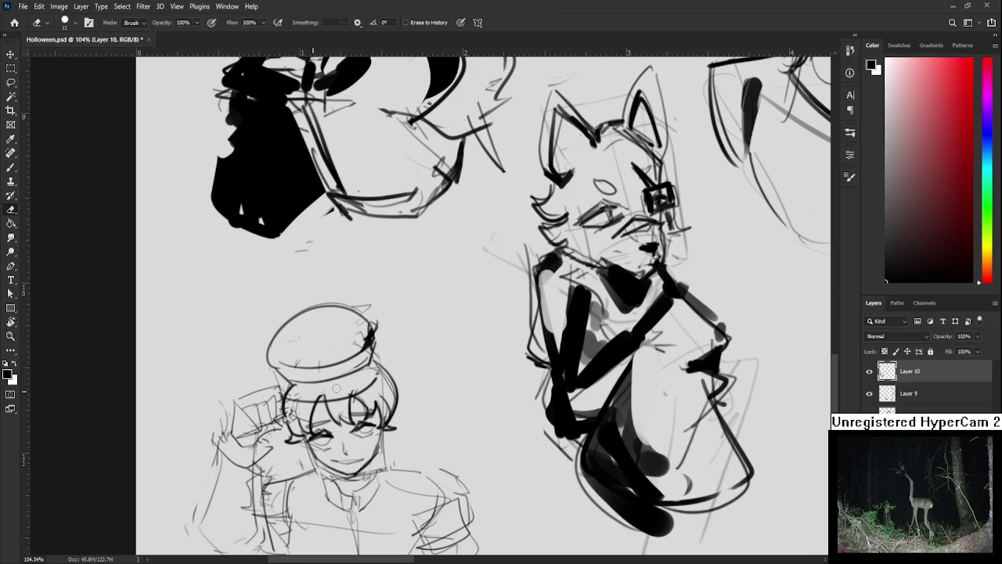
{"action": "key", "text": "b"}
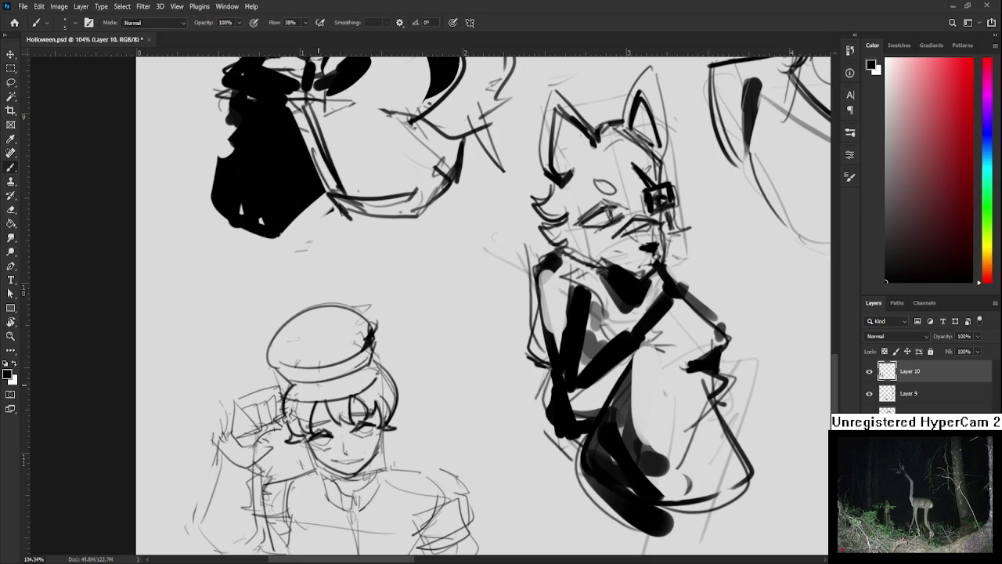
{"action": "mouse_move", "coordinate": [346, 382]}
{"action": "left_mouse_down"}
{"action": "mouse_move", "coordinate": [294, 384]}
{"action": "mouse_move", "coordinate": [354, 367]}
{"action": "mouse_move", "coordinate": [311, 381]}
{"action": "left_mouse_up"}
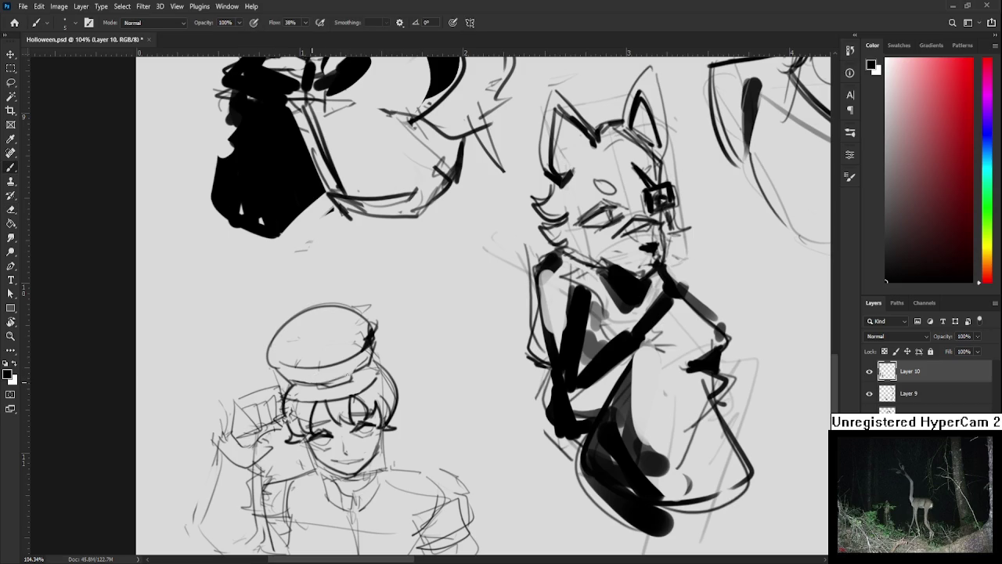
{"action": "key", "text": "e"}
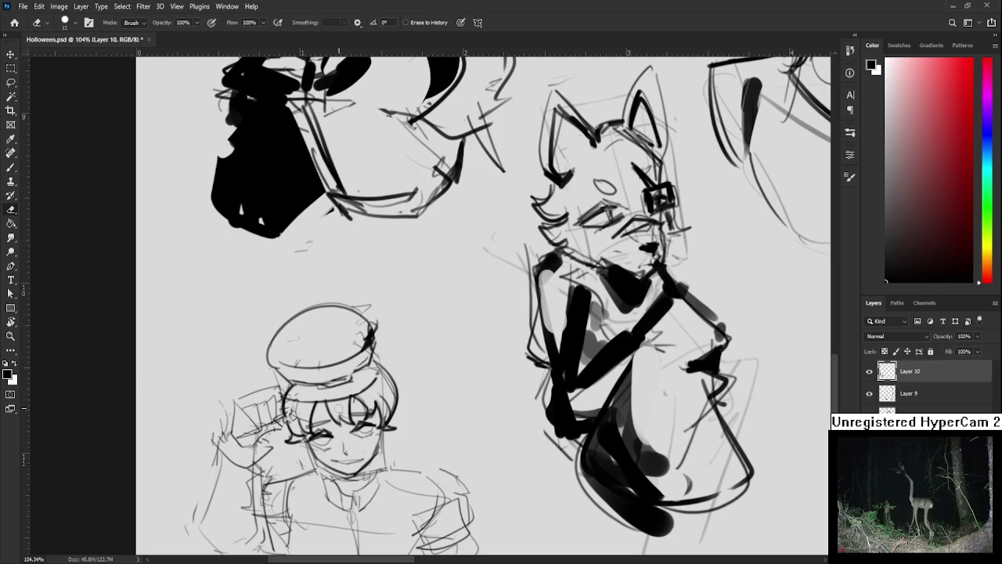
{"action": "key", "text": "b"}
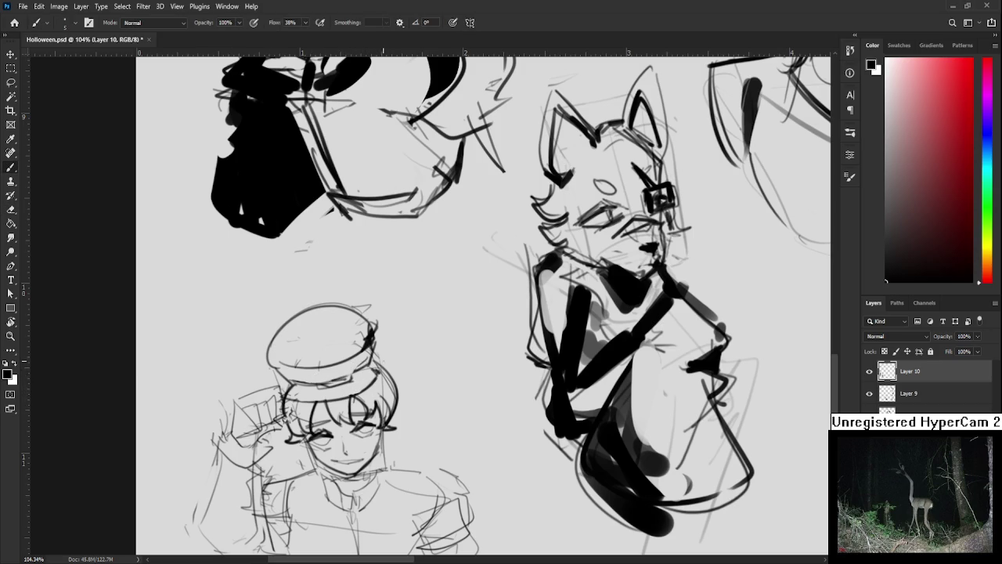
{"action": "left_click_drag", "start_coordinate": [353, 393], "coordinate": [362, 376]}
{"action": "left_click_drag", "start_coordinate": [291, 380], "coordinate": [365, 371]}
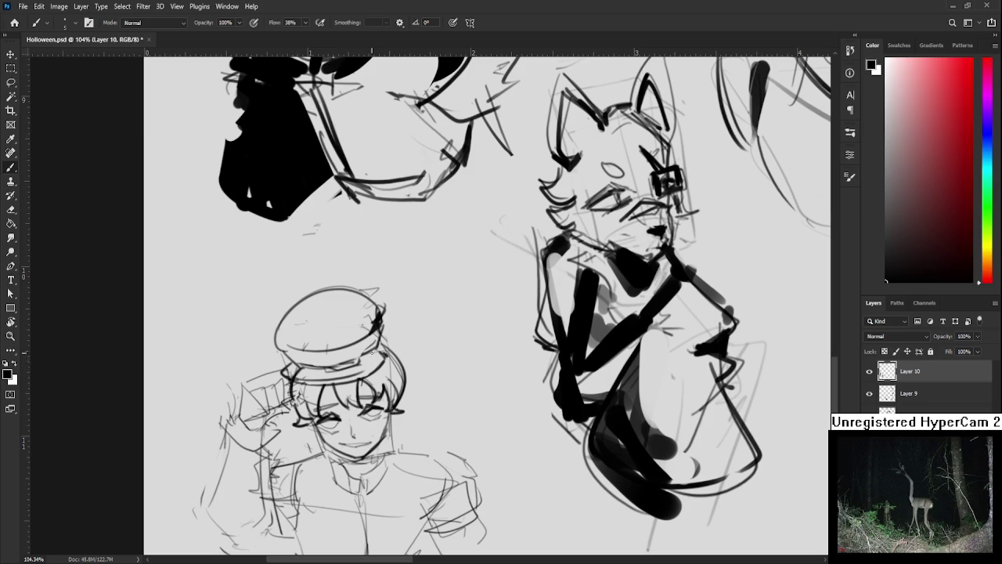
- Paint dark shading under the hatted character's chin, undoing the last stroke
{"action": "left_click_drag", "start_coordinate": [386, 389], "coordinate": [376, 337]}
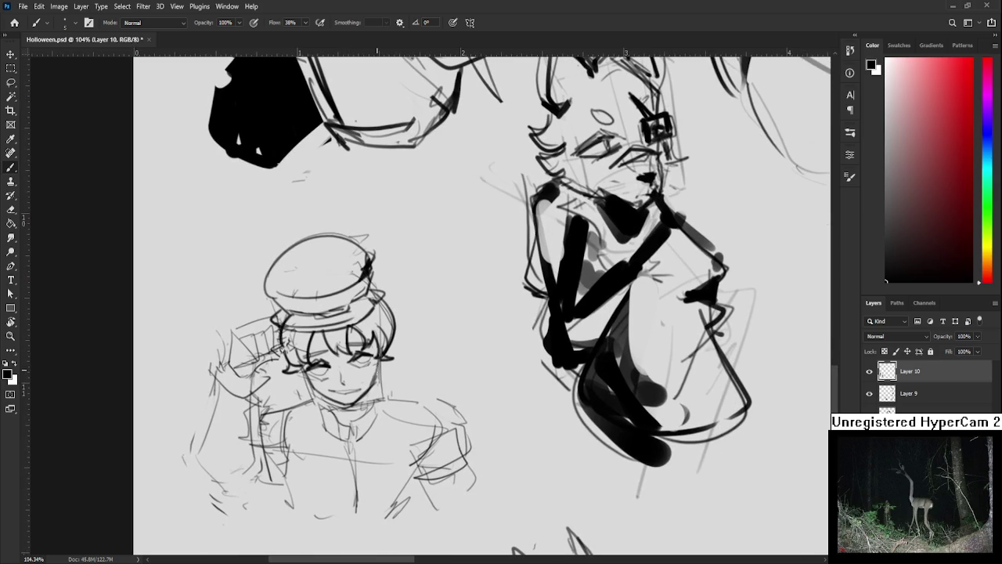
{"action": "left_click_drag", "start_coordinate": [356, 398], "coordinate": [361, 382]}
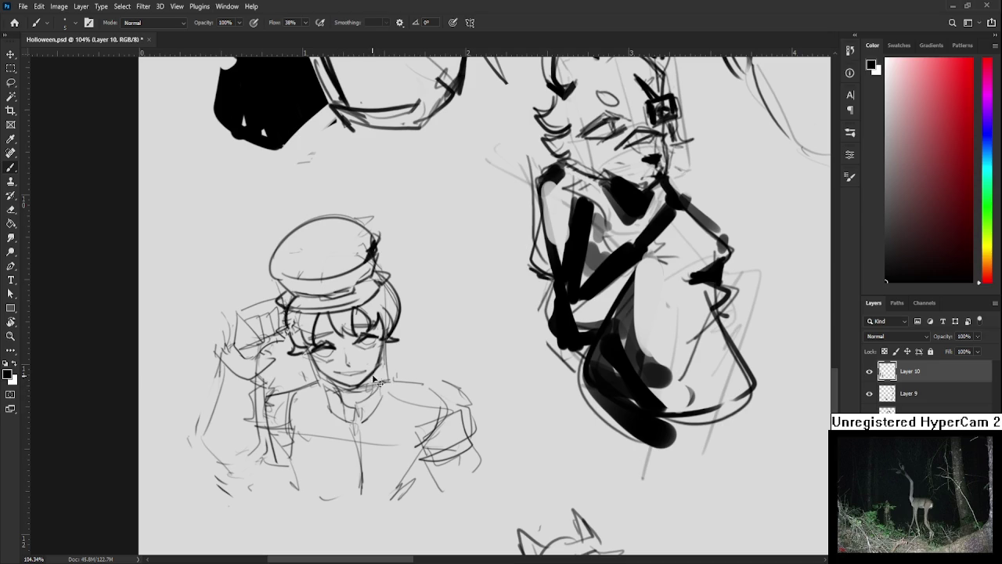
{"action": "mouse_move", "coordinate": [349, 399]}
{"action": "left_mouse_down"}
{"action": "mouse_move", "coordinate": [365, 385]}
{"action": "mouse_move", "coordinate": [351, 398]}
{"action": "left_mouse_up"}
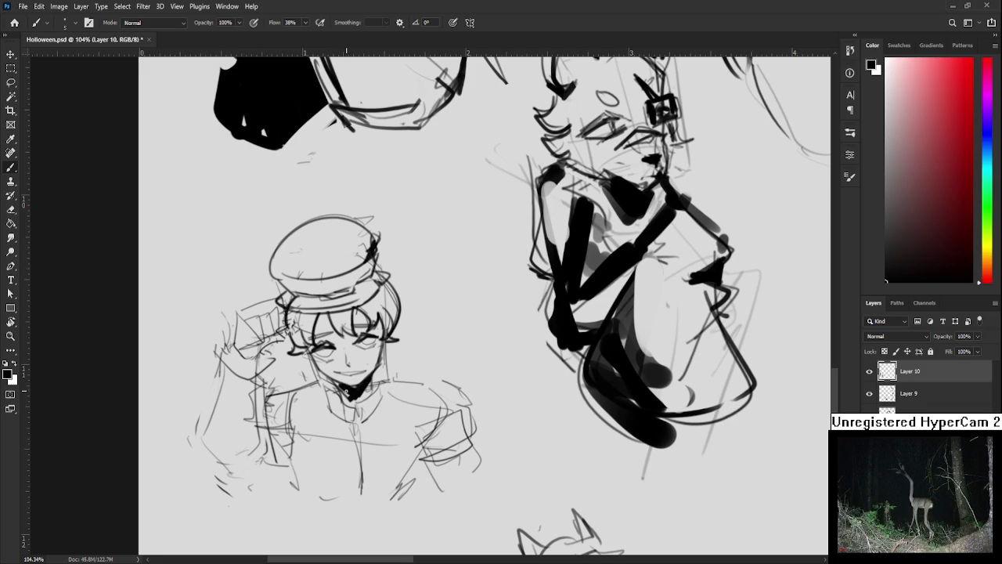
{"action": "left_click_drag", "start_coordinate": [349, 397], "coordinate": [342, 388]}
{"action": "key", "text": "ctrl+z"}
- Zoom out and lasso the character's head and cap
{"action": "scroll", "coordinate": [384, 452], "scroll_direction": "down", "scroll_amount": 2}
{"action": "scroll", "coordinate": [384, 452], "scroll_direction": "down", "scroll_amount": 2}
{"action": "scroll", "coordinate": [384, 451], "scroll_direction": "up", "scroll_amount": 1}
{"action": "key", "text": "l"}
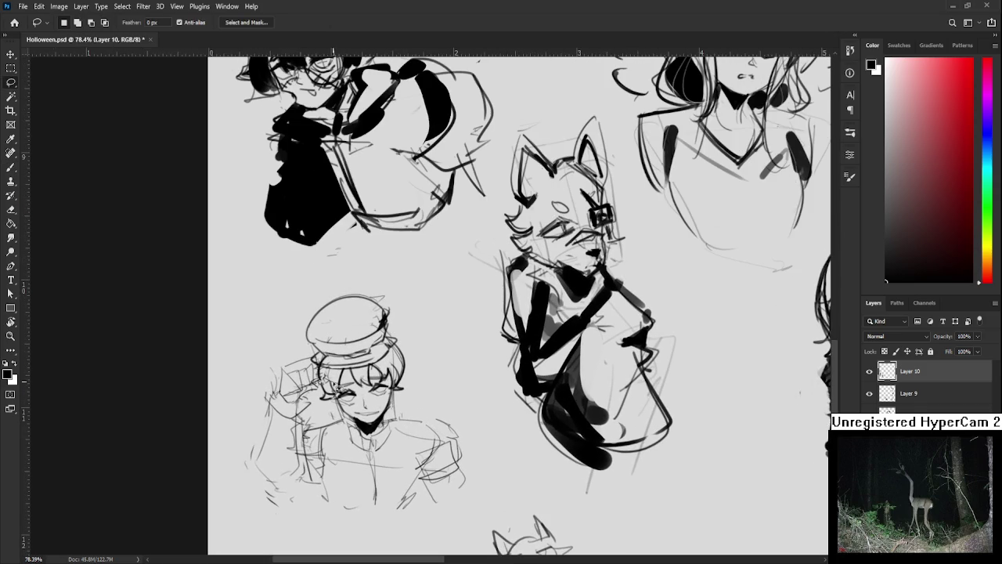
{"action": "mouse_move", "coordinate": [311, 357]}
{"action": "left_mouse_down"}
{"action": "mouse_move", "coordinate": [327, 282]}
{"action": "mouse_move", "coordinate": [338, 427]}
{"action": "left_mouse_up"}
- Scale the lassoed head and cap down to about 92%, commit and deselect
{"action": "key", "text": "ctrl+t"}
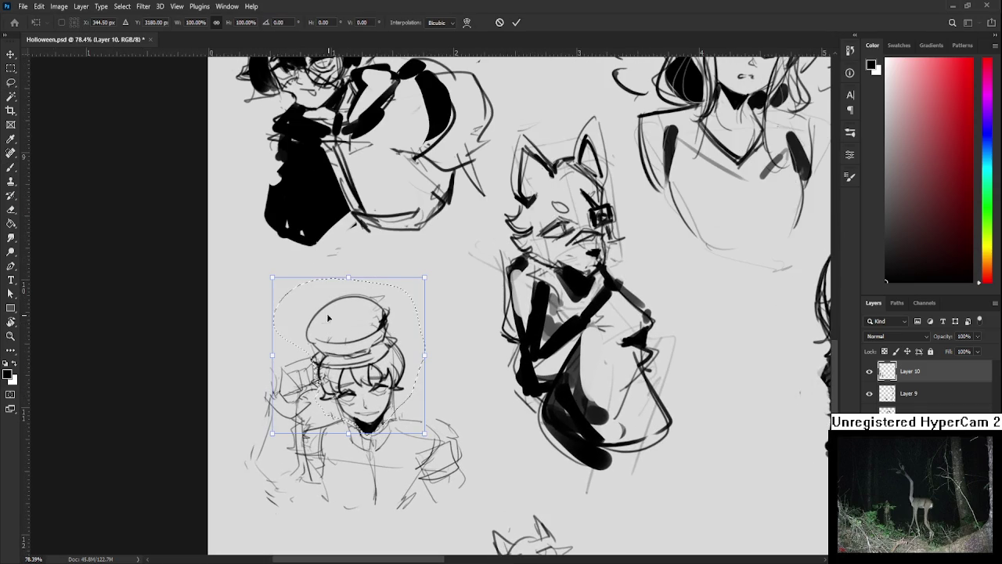
{"action": "left_click_drag", "start_coordinate": [274, 279], "coordinate": [281, 281]}
{"action": "left_click_drag", "start_coordinate": [284, 287], "coordinate": [281, 290]}
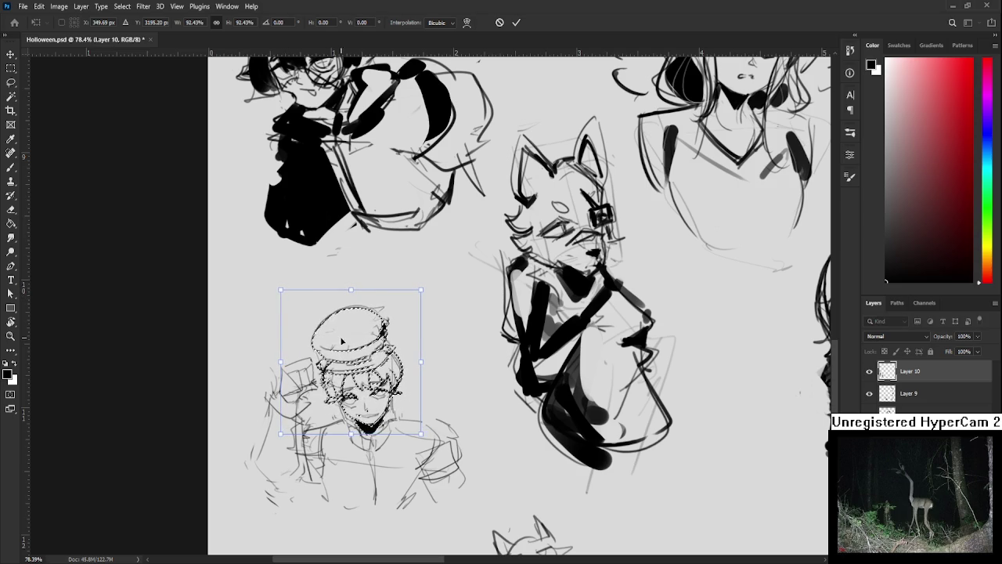
{"action": "key", "text": "Return"}
{"action": "key", "text": "ctrl+d"}
{"action": "key", "text": "b"}
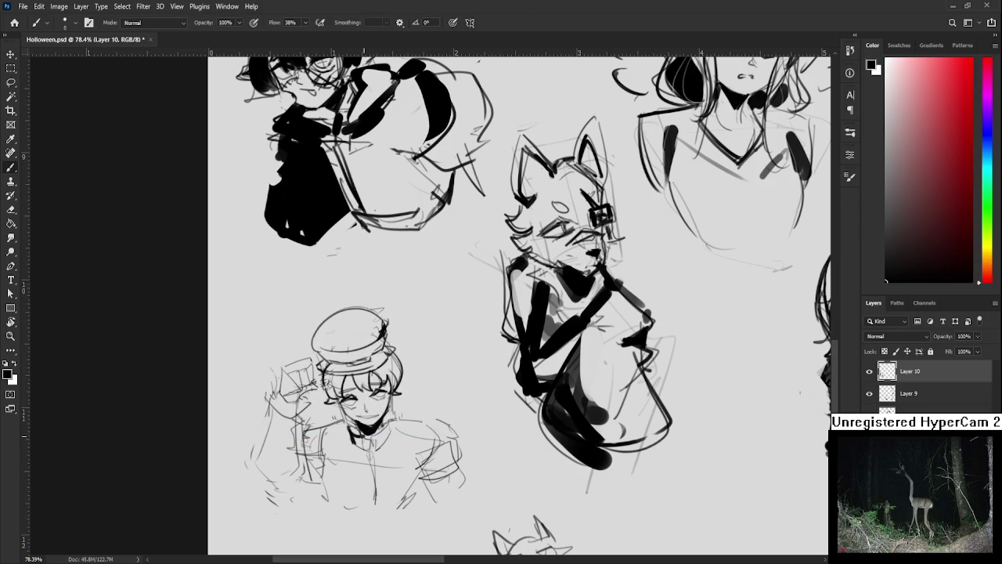
- Darken both sides of the uniform collar and touch up the tie
{"action": "left_click_drag", "start_coordinate": [350, 425], "coordinate": [358, 444]}
{"action": "mouse_move", "coordinate": [393, 417]}
{"action": "left_mouse_down"}
{"action": "mouse_move", "coordinate": [379, 449]}
{"action": "mouse_move", "coordinate": [393, 435]}
{"action": "mouse_move", "coordinate": [362, 420]}
{"action": "mouse_move", "coordinate": [372, 465]}
{"action": "mouse_move", "coordinate": [363, 429]}
{"action": "left_mouse_up"}
{"action": "key", "text": "e"}
{"action": "key", "text": "b"}
- Ink parallel strokes across both shoulders and a boxy outline on the right shoulder
{"action": "mouse_move", "coordinate": [307, 402]}
{"action": "left_mouse_down"}
{"action": "mouse_move", "coordinate": [342, 391]}
{"action": "mouse_move", "coordinate": [418, 393]}
{"action": "mouse_move", "coordinate": [426, 426]}
{"action": "left_mouse_up"}
{"action": "key", "text": "ctrl+z"}
{"action": "left_click_drag", "start_coordinate": [390, 396], "coordinate": [431, 400]}
{"action": "left_click_drag", "start_coordinate": [389, 403], "coordinate": [432, 404]}
{"action": "left_click_drag", "start_coordinate": [342, 401], "coordinate": [320, 405]}
{"action": "mouse_move", "coordinate": [321, 407]}
{"action": "left_mouse_down"}
{"action": "mouse_move", "coordinate": [302, 413]}
{"action": "mouse_move", "coordinate": [344, 409]}
{"action": "left_mouse_up"}
{"action": "mouse_move", "coordinate": [424, 392]}
{"action": "left_mouse_down"}
{"action": "mouse_move", "coordinate": [437, 436]}
{"action": "mouse_move", "coordinate": [427, 432]}
{"action": "mouse_move", "coordinate": [429, 455]}
{"action": "mouse_move", "coordinate": [460, 454]}
{"action": "mouse_move", "coordinate": [459, 434]}
{"action": "mouse_move", "coordinate": [449, 443]}
{"action": "left_mouse_up"}
{"action": "key", "text": "ctrl+z"}
{"action": "key", "text": "ctrl+z"}
{"action": "left_click_drag", "start_coordinate": [434, 395], "coordinate": [440, 402]}
{"action": "left_click_drag", "start_coordinate": [421, 440], "coordinate": [429, 463]}
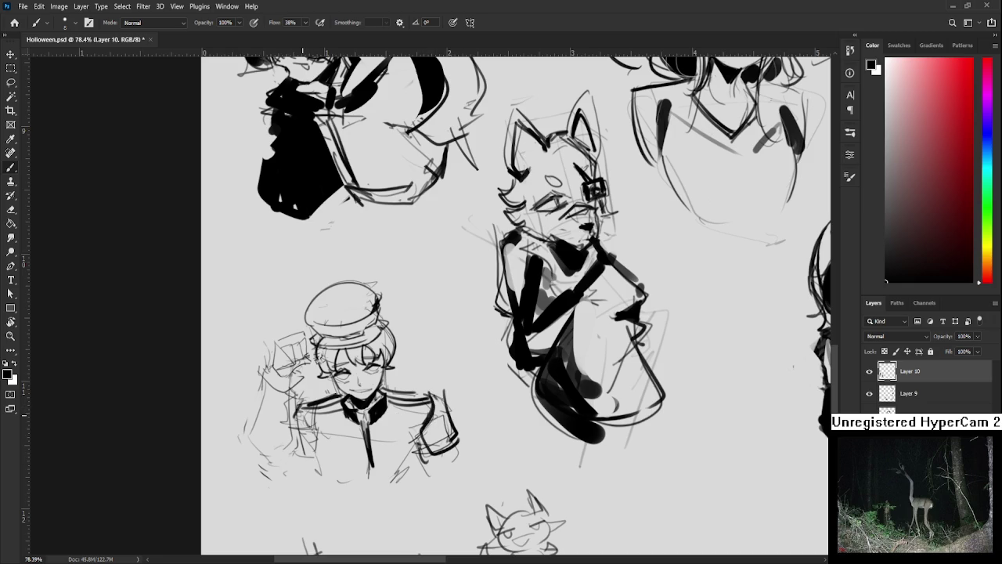
- Add hair strokes beside the character's face, cleaning up stray marks
{"action": "scroll", "coordinate": [349, 433], "scroll_direction": "up", "scroll_amount": 1}
{"action": "mouse_move", "coordinate": [316, 378]}
{"action": "left_mouse_down"}
{"action": "mouse_move", "coordinate": [320, 396]}
{"action": "mouse_move", "coordinate": [331, 382]}
{"action": "mouse_move", "coordinate": [354, 387]}
{"action": "mouse_move", "coordinate": [321, 392]}
{"action": "left_mouse_up"}
{"action": "key", "text": "e"}
{"action": "key", "text": "b"}
{"action": "key", "text": "e"}
{"action": "key", "text": "b"}
- Ink the hat band and erase a stray stroke on the brim
{"action": "mouse_move", "coordinate": [313, 351]}
{"action": "left_mouse_down"}
{"action": "mouse_move", "coordinate": [346, 362]}
{"action": "mouse_move", "coordinate": [334, 359]}
{"action": "mouse_move", "coordinate": [372, 354]}
{"action": "mouse_move", "coordinate": [375, 344]}
{"action": "left_mouse_up"}
{"action": "key", "text": "e"}
{"action": "key", "text": "b"}
{"action": "key", "text": "e"}
{"action": "mouse_move", "coordinate": [305, 349]}
{"action": "left_mouse_down"}
{"action": "mouse_move", "coordinate": [330, 343]}
{"action": "mouse_move", "coordinate": [306, 349]}
{"action": "left_mouse_up"}
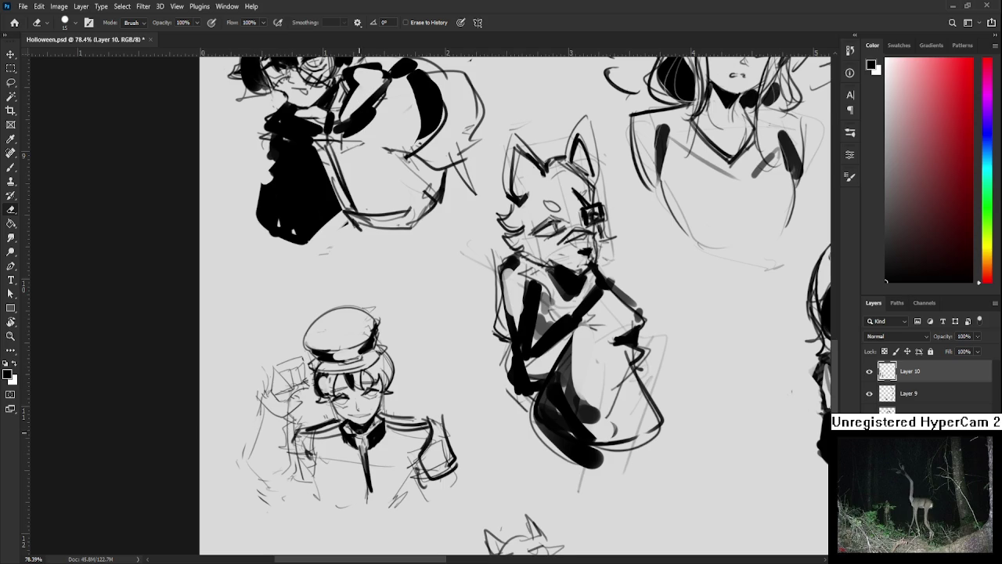
- Redraw the left shoulder and lower chest lines, then add buttons down the uniform's centre
{"action": "scroll", "coordinate": [380, 430], "scroll_direction": "up", "scroll_amount": 1}
{"action": "key", "text": "b"}
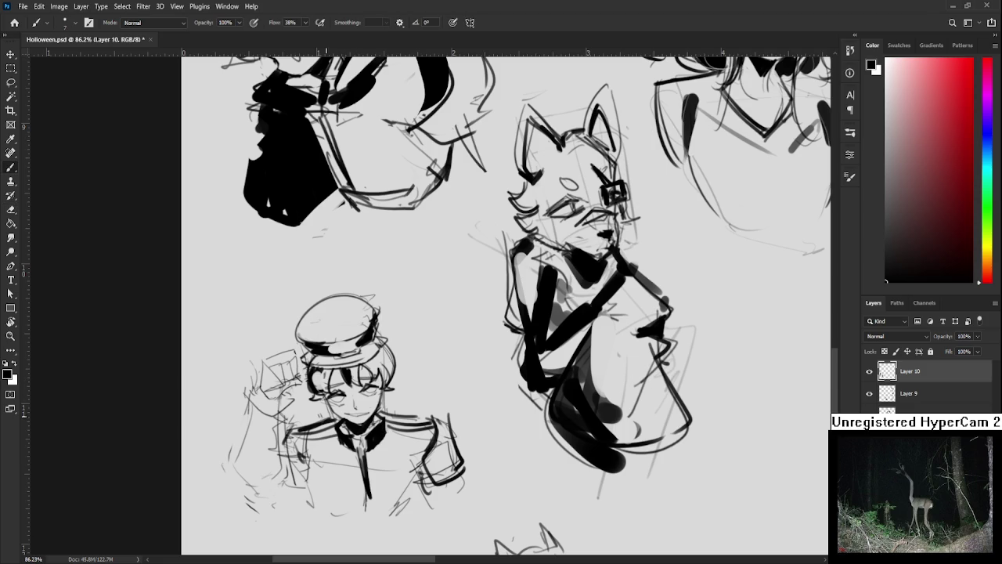
{"action": "left_click_drag", "start_coordinate": [318, 420], "coordinate": [312, 467]}
{"action": "key", "text": "ctrl+z"}
{"action": "key", "text": "ctrl+z"}
{"action": "key", "text": "ctrl+z"}
{"action": "mouse_move", "coordinate": [313, 427]}
{"action": "left_mouse_down"}
{"action": "mouse_move", "coordinate": [307, 463]}
{"action": "mouse_move", "coordinate": [299, 427]}
{"action": "mouse_move", "coordinate": [312, 469]}
{"action": "mouse_move", "coordinate": [355, 483]}
{"action": "left_mouse_up"}
{"action": "key", "text": "ctrl+z"}
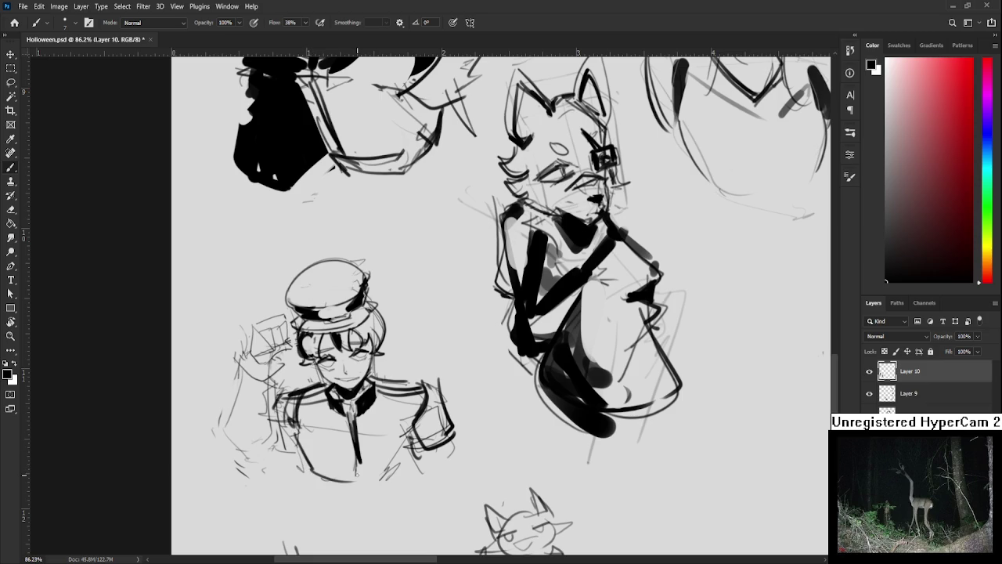
{"action": "key", "text": "ctrl+z"}
{"action": "mouse_move", "coordinate": [357, 443]}
{"action": "left_mouse_down"}
{"action": "mouse_move", "coordinate": [360, 483]}
{"action": "mouse_move", "coordinate": [389, 487]}
{"action": "mouse_move", "coordinate": [410, 458]}
{"action": "mouse_move", "coordinate": [366, 454]}
{"action": "left_mouse_up"}
{"action": "key", "text": "ctrl+z"}
{"action": "left_click_drag", "start_coordinate": [361, 419], "coordinate": [362, 427]}
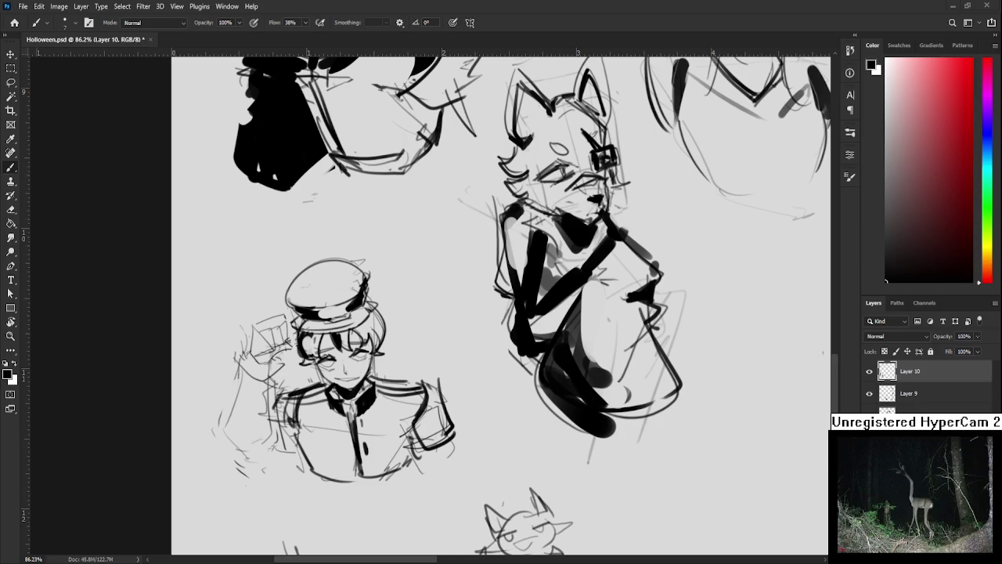
- Add dark detail at the eye and ink the fingers of the raised hand
{"action": "scroll", "coordinate": [348, 409], "scroll_direction": "up", "scroll_amount": 2}
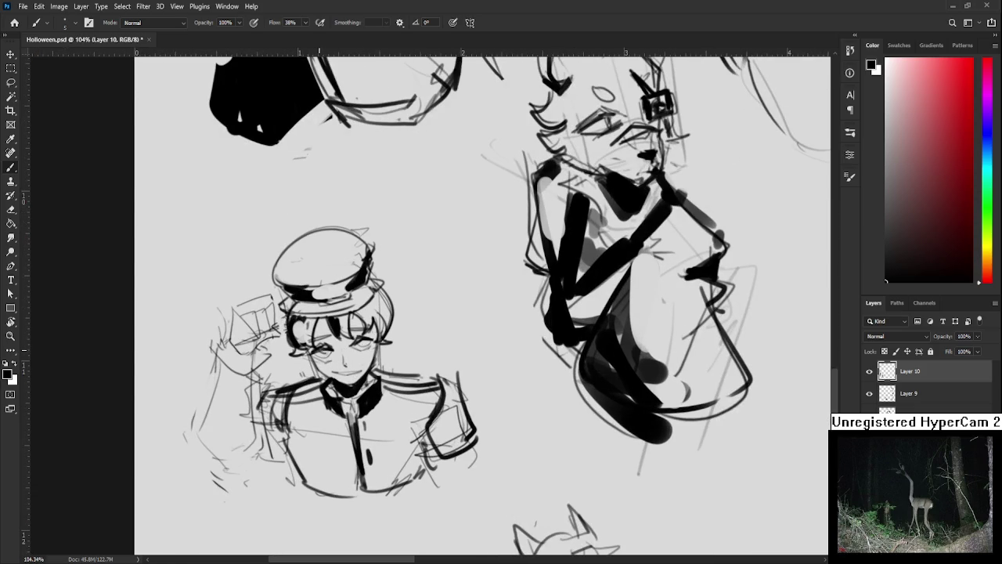
{"action": "mouse_move", "coordinate": [321, 350]}
{"action": "left_mouse_down"}
{"action": "mouse_move", "coordinate": [374, 352]}
{"action": "mouse_move", "coordinate": [366, 340]}
{"action": "left_mouse_up"}
{"action": "mouse_move", "coordinate": [289, 316]}
{"action": "left_mouse_down"}
{"action": "mouse_move", "coordinate": [288, 344]}
{"action": "mouse_move", "coordinate": [305, 328]}
{"action": "mouse_move", "coordinate": [287, 336]}
{"action": "mouse_move", "coordinate": [310, 351]}
{"action": "left_mouse_up"}
{"action": "mouse_move", "coordinate": [292, 368]}
{"action": "left_mouse_down"}
{"action": "mouse_move", "coordinate": [312, 361]}
{"action": "mouse_move", "coordinate": [298, 362]}
{"action": "left_mouse_up"}
{"action": "left_click_drag", "start_coordinate": [302, 371], "coordinate": [307, 360]}
{"action": "key", "text": "ctrl+z"}
{"action": "left_click_drag", "start_coordinate": [284, 368], "coordinate": [305, 354]}
- Sketch the hand's edge, wrist and sleeve cuff, and outline both contours of the raised arm
{"action": "mouse_move", "coordinate": [258, 382]}
{"action": "left_mouse_down"}
{"action": "mouse_move", "coordinate": [269, 341]}
{"action": "mouse_move", "coordinate": [244, 399]}
{"action": "mouse_move", "coordinate": [284, 373]}
{"action": "left_mouse_up"}
{"action": "mouse_move", "coordinate": [246, 407]}
{"action": "left_mouse_down"}
{"action": "mouse_move", "coordinate": [272, 401]}
{"action": "mouse_move", "coordinate": [294, 372]}
{"action": "mouse_move", "coordinate": [275, 409]}
{"action": "left_mouse_up"}
{"action": "left_click_drag", "start_coordinate": [296, 363], "coordinate": [288, 376]}
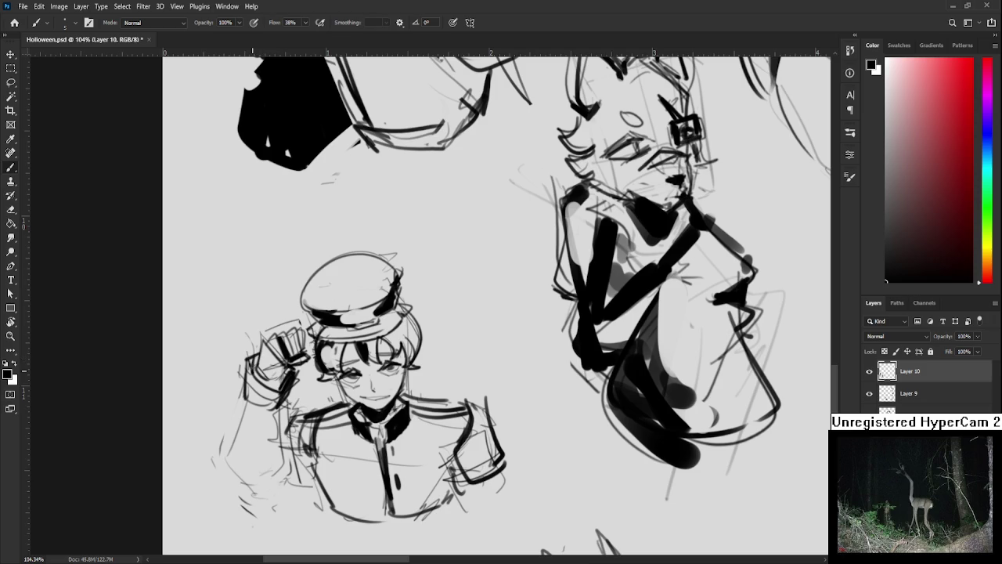
{"action": "scroll", "coordinate": [265, 375], "scroll_direction": "down", "scroll_amount": 2}
{"action": "scroll", "coordinate": [267, 362], "scroll_direction": "down", "scroll_amount": 1}
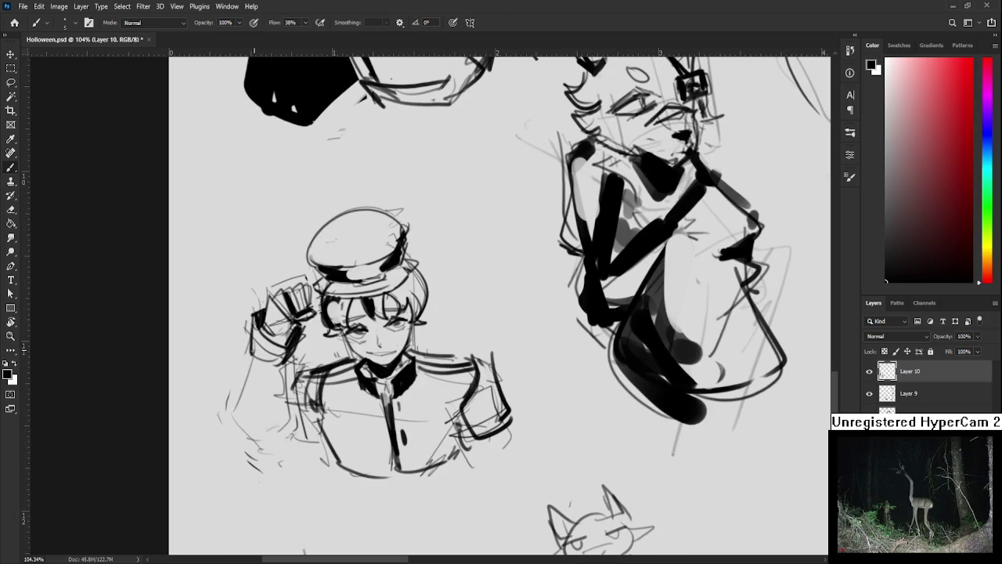
{"action": "key", "text": "ctrl+z"}
{"action": "mouse_move", "coordinate": [241, 349]}
{"action": "left_mouse_down"}
{"action": "mouse_move", "coordinate": [242, 428]}
{"action": "mouse_move", "coordinate": [268, 465]}
{"action": "left_mouse_up"}
{"action": "mouse_move", "coordinate": [290, 360]}
{"action": "left_mouse_down"}
{"action": "mouse_move", "coordinate": [278, 467]}
{"action": "mouse_move", "coordinate": [303, 454]}
{"action": "mouse_move", "coordinate": [305, 413]}
{"action": "mouse_move", "coordinate": [301, 458]}
{"action": "mouse_move", "coordinate": [287, 469]}
{"action": "left_mouse_up"}
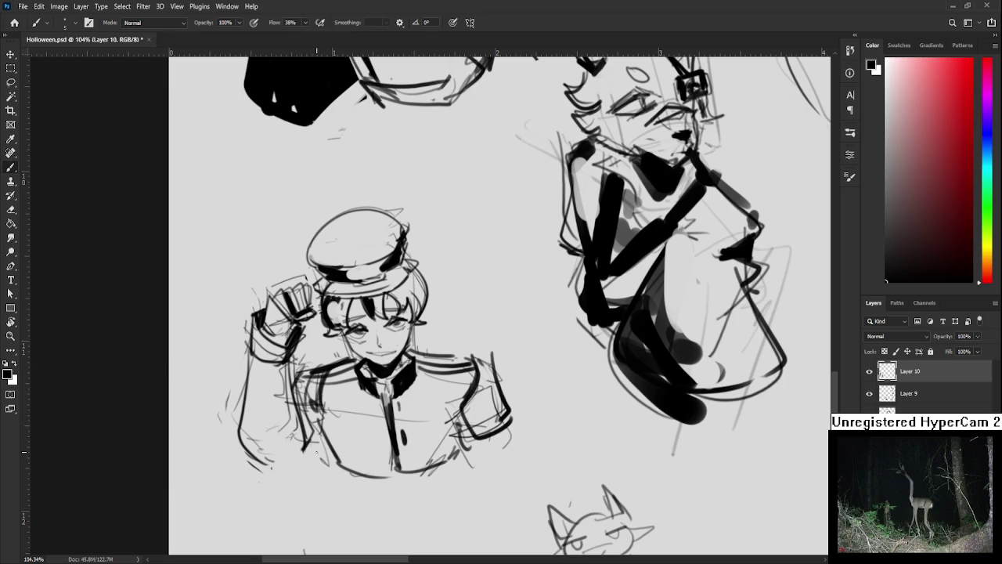
{"action": "scroll", "coordinate": [344, 451], "scroll_direction": "up", "scroll_amount": 3}
{"action": "scroll", "coordinate": [356, 413], "scroll_direction": "down", "scroll_amount": 3}
- Erase stray marks on the cap and hair, then add strokes around the eye, cheek and hair edge
{"action": "key", "text": "e"}
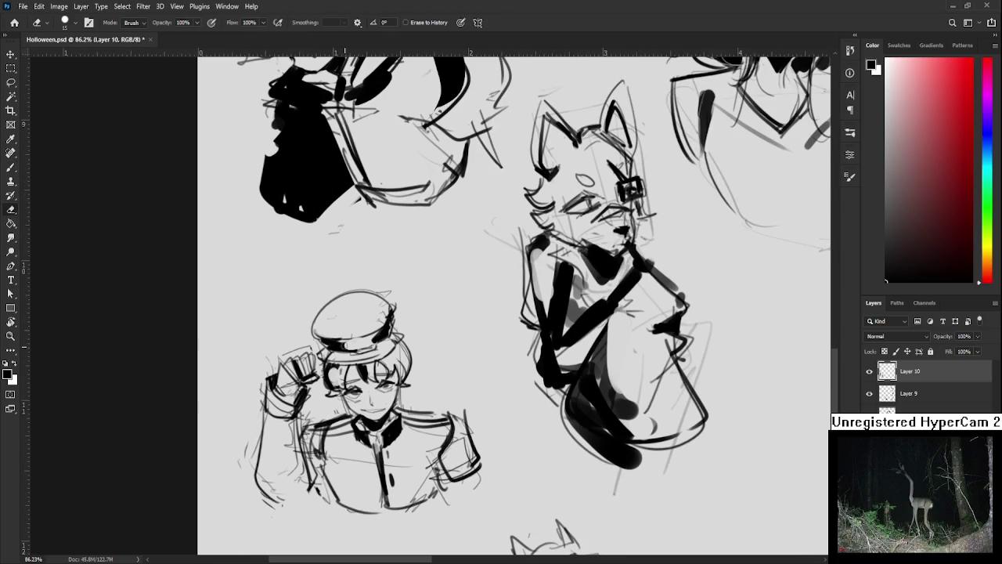
{"action": "left_click_drag", "start_coordinate": [310, 354], "coordinate": [321, 368]}
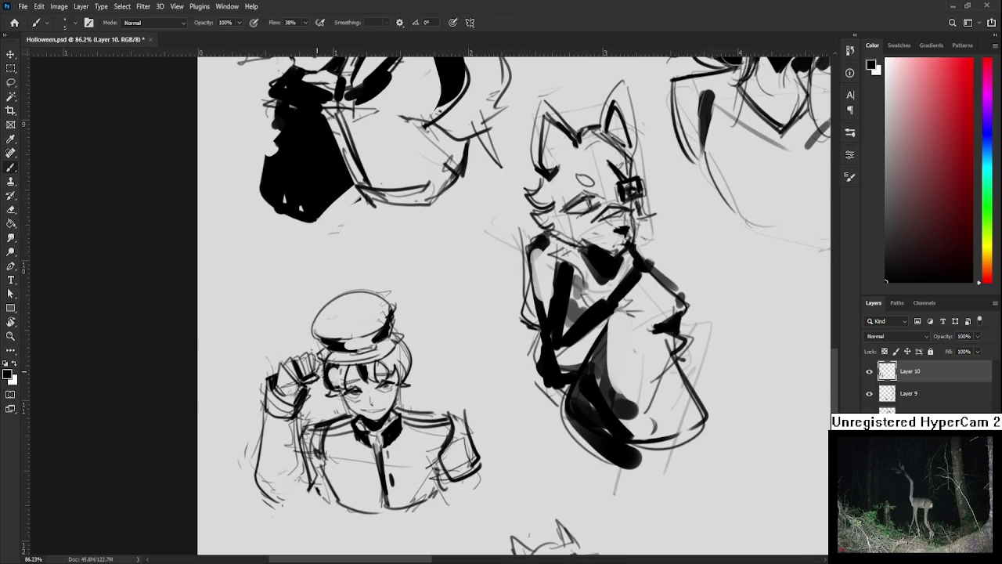
{"action": "key", "text": "b"}
{"action": "left_click_drag", "start_coordinate": [335, 392], "coordinate": [344, 406]}
{"action": "left_click_drag", "start_coordinate": [401, 389], "coordinate": [408, 400]}
{"action": "scroll", "coordinate": [415, 395], "scroll_direction": "down", "scroll_amount": 5}
{"action": "scroll", "coordinate": [415, 395], "scroll_direction": "up", "scroll_amount": 2}
{"action": "scroll", "coordinate": [415, 395], "scroll_direction": "up", "scroll_amount": 2}
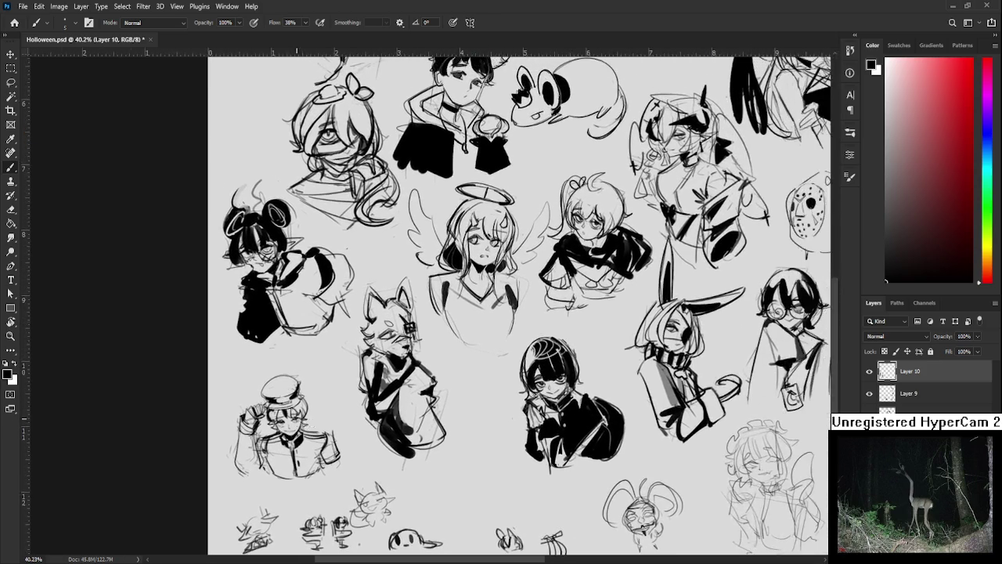
- Enlarge the brush with ] and paint a solid black patch on the cap
{"action": "scroll", "coordinate": [414, 395], "scroll_direction": "up", "scroll_amount": 2}
{"action": "key", "text": "bracketright"}
{"action": "key", "text": "bracketright"}
{"action": "key", "text": "bracketright"}
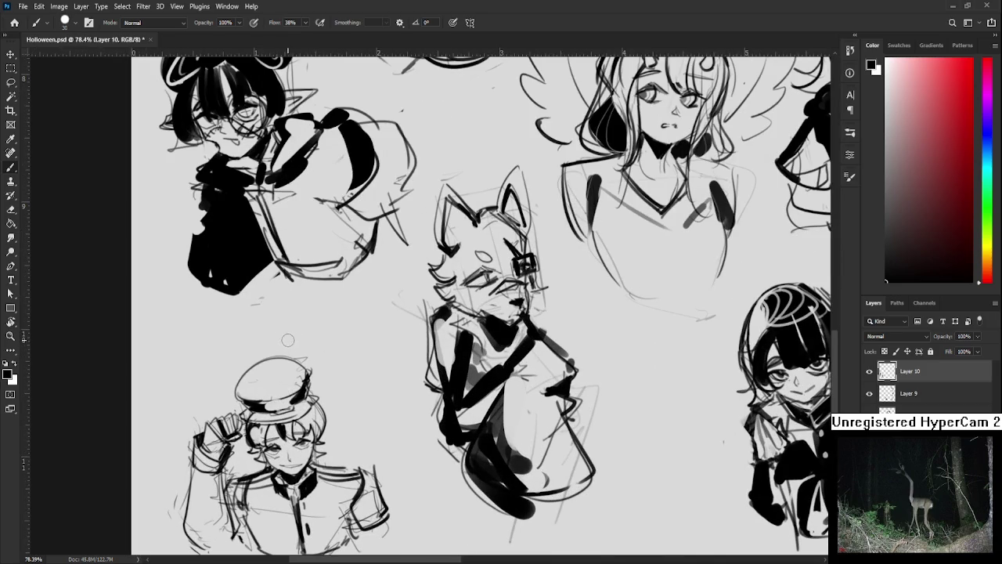
{"action": "mouse_move", "coordinate": [288, 369]}
{"action": "left_mouse_down"}
{"action": "mouse_move", "coordinate": [299, 374]}
{"action": "mouse_move", "coordinate": [286, 368]}
{"action": "mouse_move", "coordinate": [273, 388]}
{"action": "left_mouse_up"}
{"action": "scroll", "coordinate": [288, 384], "scroll_direction": "down", "scroll_amount": 3}
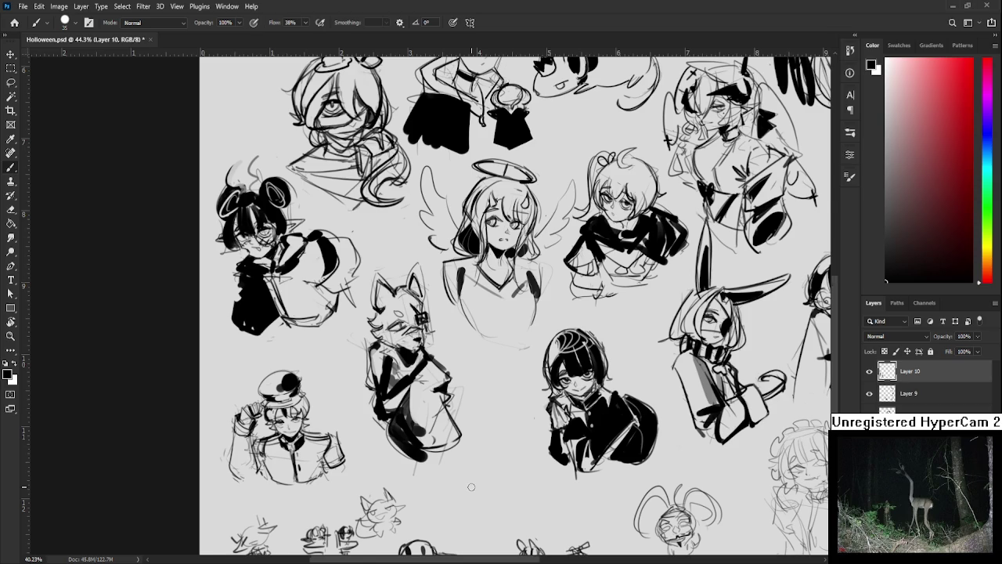
- Zoom out and lasso-select the whole hatted character
{"action": "scroll", "coordinate": [317, 446], "scroll_direction": "down", "scroll_amount": 2}
{"action": "scroll", "coordinate": [317, 446], "scroll_direction": "up", "scroll_amount": 2}
{"action": "scroll", "coordinate": [313, 446], "scroll_direction": "up", "scroll_amount": 2}
{"action": "scroll", "coordinate": [280, 447], "scroll_direction": "down", "scroll_amount": 3}
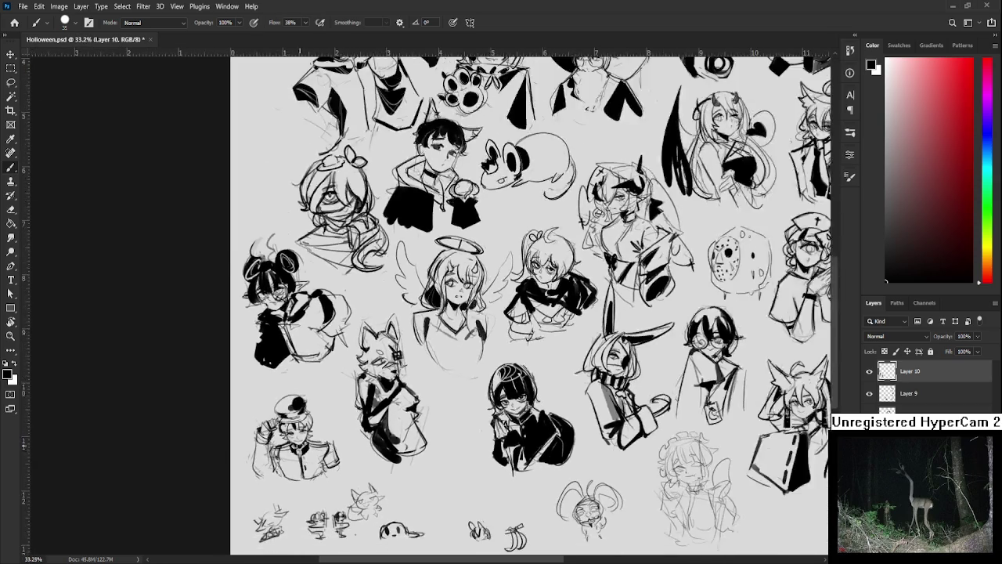
{"action": "key", "text": "l"}
{"action": "left_click_drag", "start_coordinate": [276, 380], "coordinate": [298, 371]}
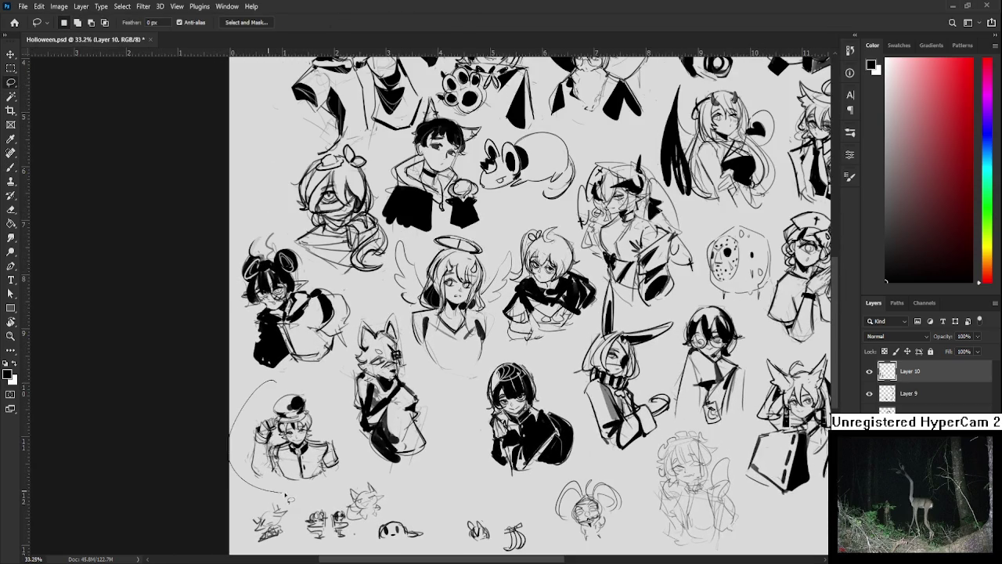
- Free-transform the selected hatted boy up to about 125% and commit it
{"action": "key", "text": "ctrl+t"}
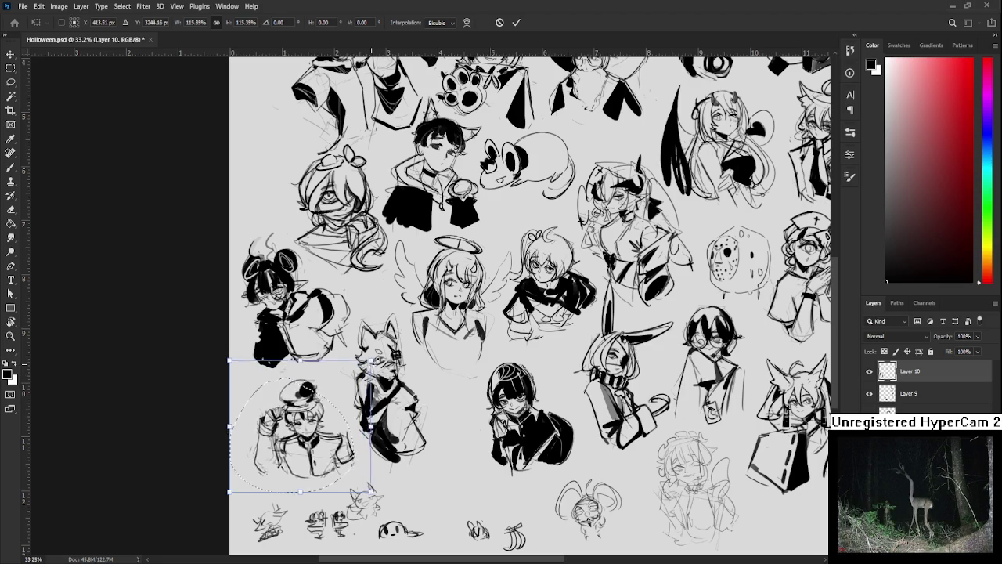
{"action": "left_click_drag", "start_coordinate": [353, 376], "coordinate": [369, 349]}
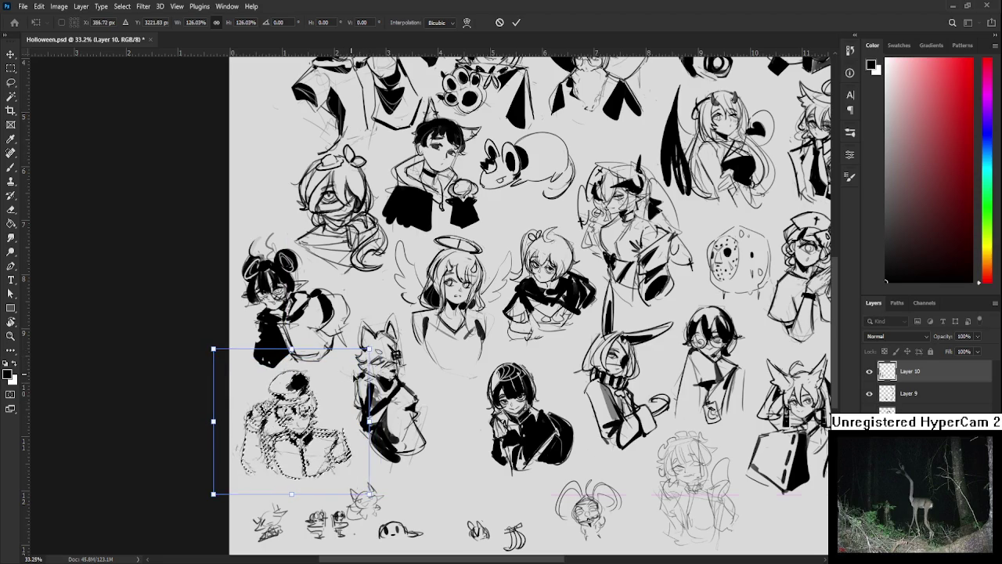
{"action": "key", "text": "Return"}
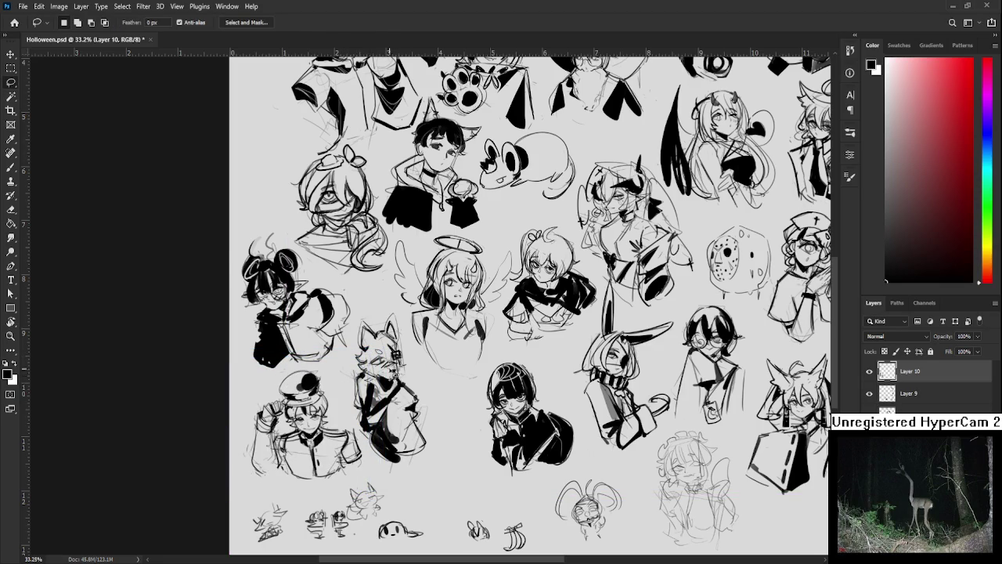
{"action": "scroll", "coordinate": [395, 382], "scroll_direction": "down", "scroll_amount": 3}
{"action": "scroll", "coordinate": [421, 400], "scroll_direction": "up", "scroll_amount": 1}
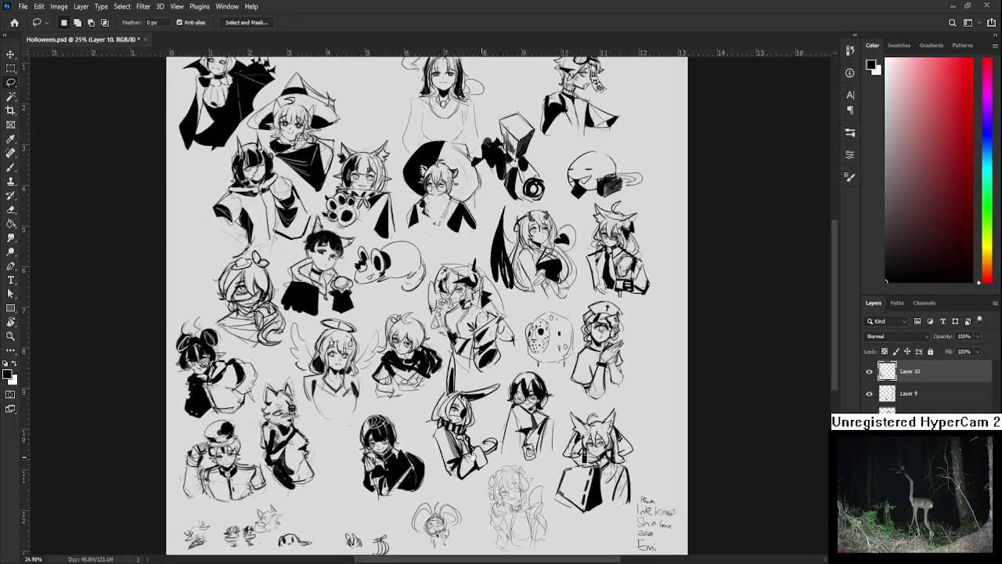
- Zoom into the maid girl sketch and ink a hair strand and her closed-eye line
{"action": "scroll", "coordinate": [421, 401], "scroll_direction": "right", "scroll_amount": 3}
{"action": "scroll", "coordinate": [421, 401], "scroll_direction": "right", "scroll_amount": 3}
{"action": "scroll", "coordinate": [357, 477], "scroll_direction": "down", "scroll_amount": 1}
{"action": "scroll", "coordinate": [391, 438], "scroll_direction": "down", "scroll_amount": 3}
{"action": "scroll", "coordinate": [415, 415], "scroll_direction": "right", "scroll_amount": 2}
{"action": "scroll", "coordinate": [429, 409], "scroll_direction": "up", "scroll_amount": 2}
{"action": "scroll", "coordinate": [423, 415], "scroll_direction": "up", "scroll_amount": 1}
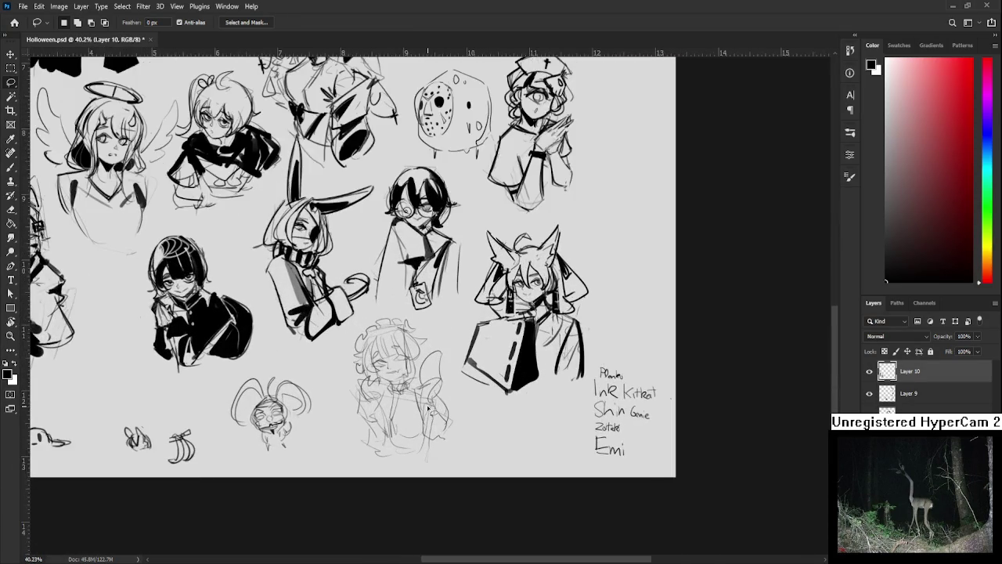
{"action": "scroll", "coordinate": [384, 431], "scroll_direction": "up", "scroll_amount": 1}
{"action": "scroll", "coordinate": [368, 438], "scroll_direction": "up", "scroll_amount": 1}
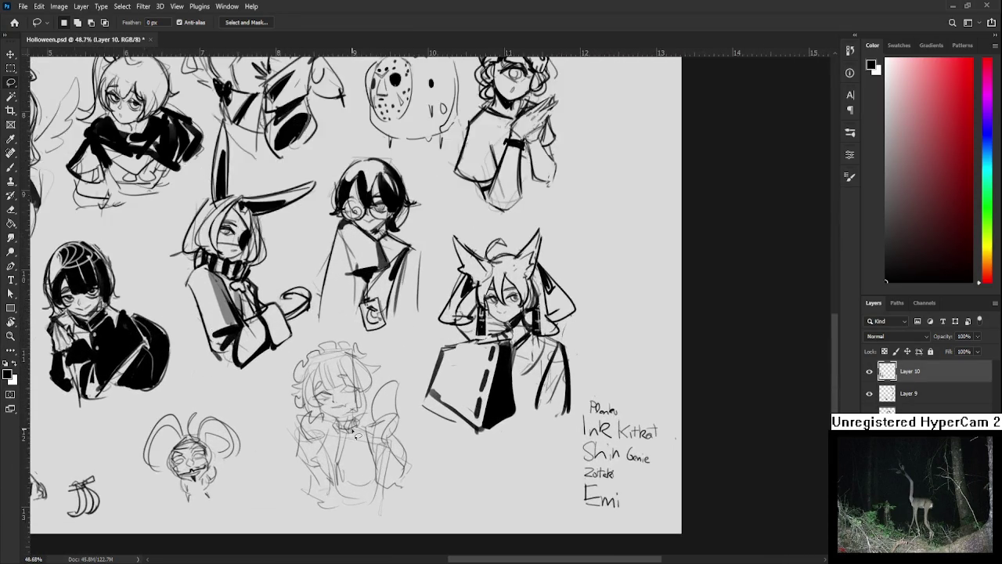
{"action": "scroll", "coordinate": [361, 431], "scroll_direction": "up", "scroll_amount": 1}
{"action": "scroll", "coordinate": [345, 415], "scroll_direction": "up", "scroll_amount": 1}
{"action": "scroll", "coordinate": [329, 401], "scroll_direction": "up", "scroll_amount": 1}
{"action": "key", "text": "b"}
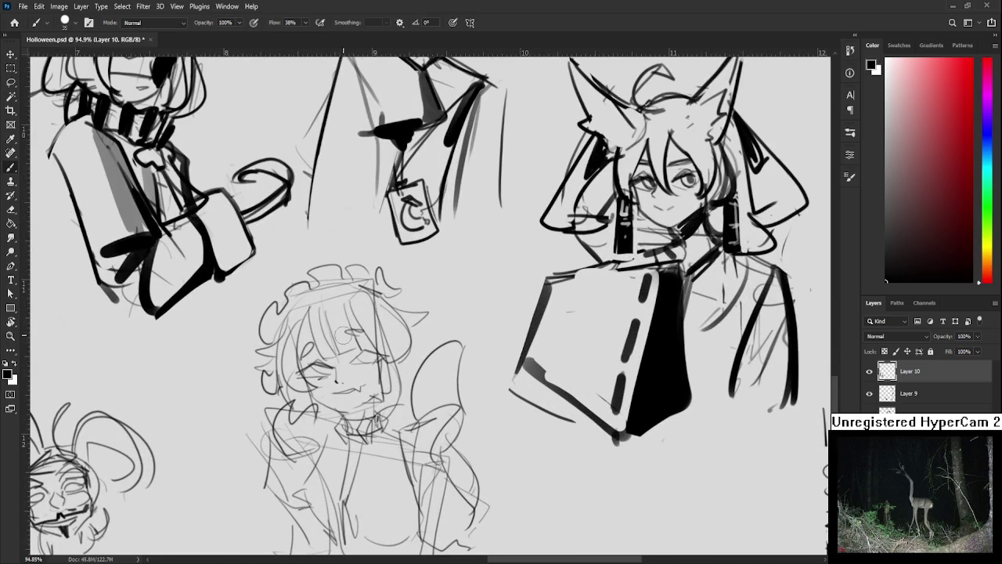
{"action": "left_click_drag", "start_coordinate": [315, 352], "coordinate": [327, 363]}
{"action": "key", "text": "ctrl+z"}
{"action": "left_click_drag", "start_coordinate": [312, 307], "coordinate": [313, 362]}
- Add dark hair strands over her face, ink her right closed eye and outline the hair's right side
{"action": "left_click_drag", "start_coordinate": [316, 362], "coordinate": [335, 357]}
{"action": "left_click_drag", "start_coordinate": [322, 308], "coordinate": [333, 351]}
{"action": "left_click_drag", "start_coordinate": [349, 352], "coordinate": [296, 377]}
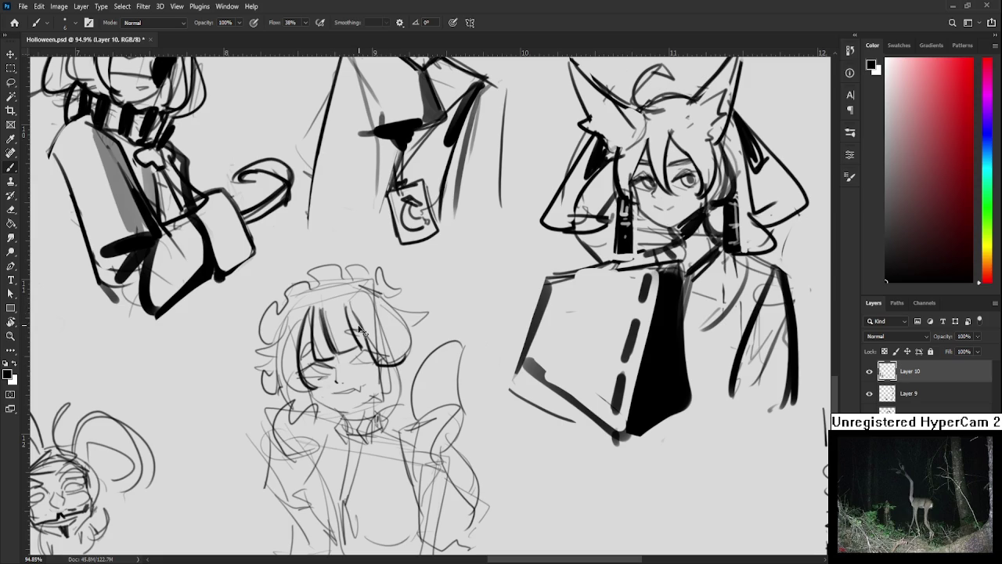
{"action": "left_click_drag", "start_coordinate": [379, 353], "coordinate": [398, 362]}
{"action": "left_click_drag", "start_coordinate": [390, 298], "coordinate": [404, 364]}
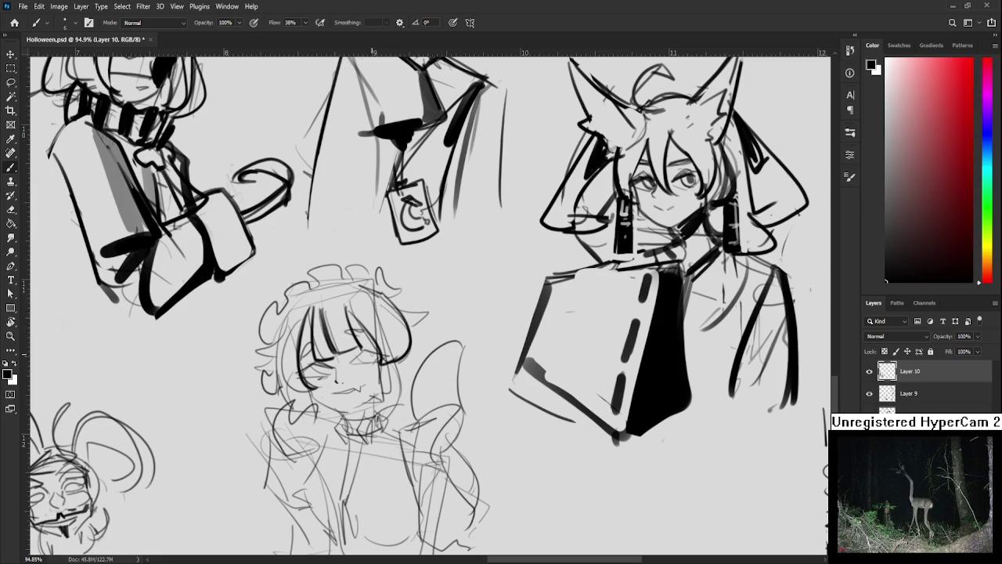
{"action": "scroll", "coordinate": [431, 306], "scroll_direction": "down", "scroll_amount": 8}
{"action": "scroll", "coordinate": [431, 305], "scroll_direction": "up", "scroll_amount": 2}
{"action": "scroll", "coordinate": [430, 305], "scroll_direction": "up", "scroll_amount": 2}
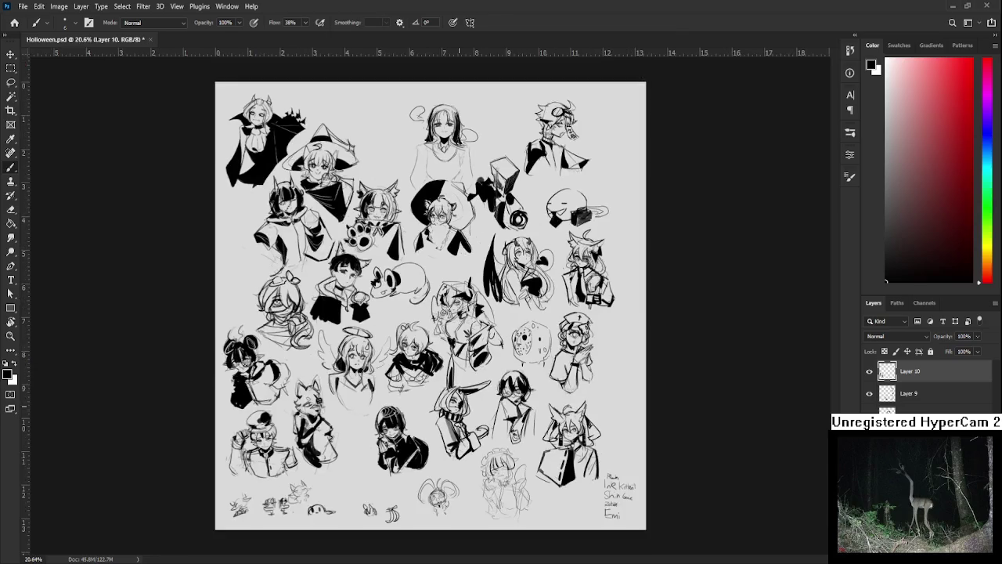
{"action": "scroll", "coordinate": [459, 305], "scroll_direction": "down", "scroll_amount": 1}
{"action": "scroll", "coordinate": [422, 376], "scroll_direction": "up", "scroll_amount": 2}
{"action": "scroll", "coordinate": [388, 473], "scroll_direction": "up", "scroll_amount": 2}
{"action": "scroll", "coordinate": [388, 473], "scroll_direction": "up", "scroll_amount": 2}
{"action": "scroll", "coordinate": [182, 399], "scroll_direction": "down", "scroll_amount": 3}
{"action": "scroll", "coordinate": [182, 399], "scroll_direction": "down", "scroll_amount": 2}
{"action": "scroll", "coordinate": [313, 431], "scroll_direction": "up", "scroll_amount": 1}
{"action": "scroll", "coordinate": [440, 472], "scroll_direction": "up", "scroll_amount": 3}
{"action": "scroll", "coordinate": [439, 473], "scroll_direction": "down", "scroll_amount": 1}
{"action": "scroll", "coordinate": [438, 476], "scroll_direction": "down", "scroll_amount": 2}
{"action": "scroll", "coordinate": [527, 492], "scroll_direction": "up", "scroll_amount": 1}
{"action": "scroll", "coordinate": [527, 492], "scroll_direction": "up", "scroll_amount": 1}
{"action": "scroll", "coordinate": [380, 378], "scroll_direction": "up", "scroll_amount": 3}
{"action": "scroll", "coordinate": [380, 378], "scroll_direction": "up", "scroll_amount": 2}
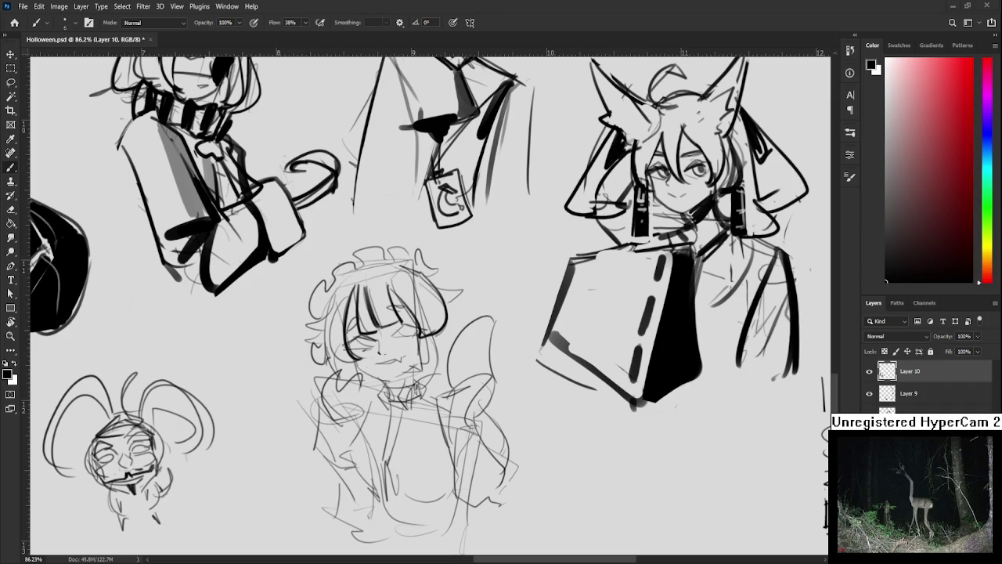
- Recenter on the girl's face and darken the hair lines on its left side
{"action": "scroll", "coordinate": [404, 421], "scroll_direction": "up", "scroll_amount": 3}
{"action": "scroll", "coordinate": [403, 421], "scroll_direction": "up", "scroll_amount": 2}
{"action": "scroll", "coordinate": [348, 356], "scroll_direction": "up", "scroll_amount": 2}
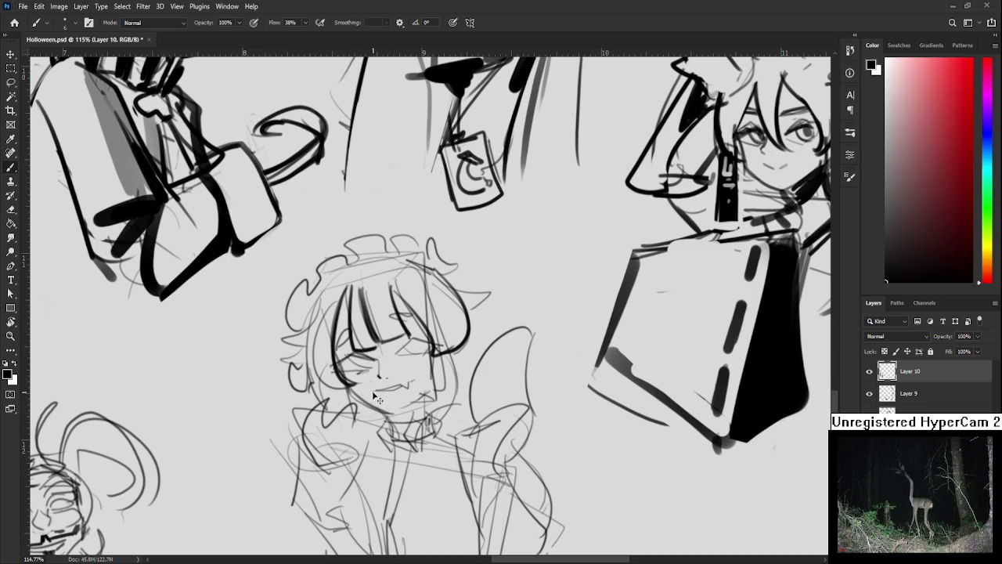
{"action": "left_click_drag", "start_coordinate": [380, 398], "coordinate": [386, 429]}
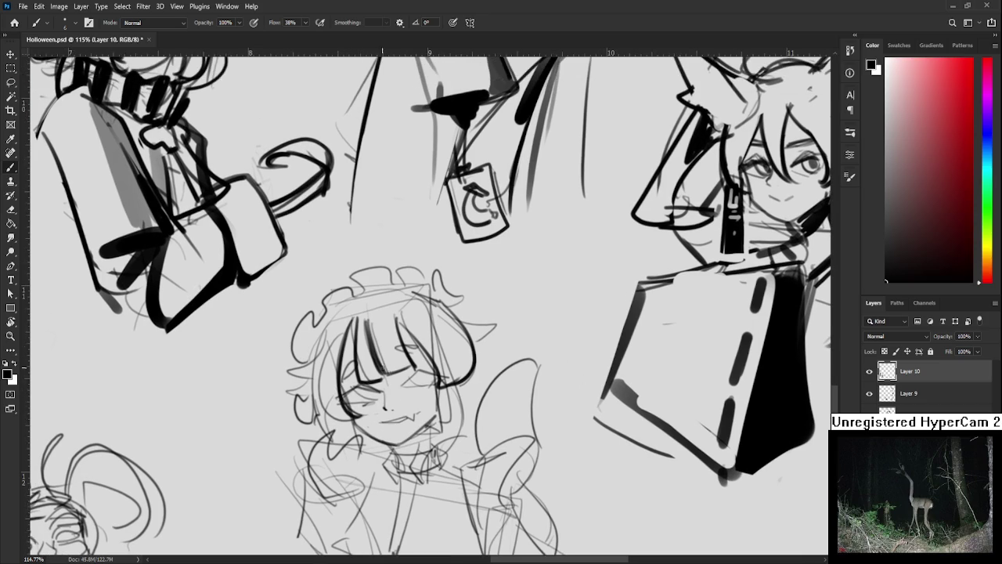
{"action": "left_click_drag", "start_coordinate": [340, 359], "coordinate": [353, 383]}
{"action": "left_click_drag", "start_coordinate": [334, 349], "coordinate": [354, 340]}
- Ink the hair outline on the left, top and right, plus a thin line along the face
{"action": "mouse_move", "coordinate": [354, 294]}
{"action": "left_mouse_down"}
{"action": "mouse_move", "coordinate": [324, 321]}
{"action": "mouse_move", "coordinate": [309, 357]}
{"action": "left_mouse_up"}
{"action": "left_click_drag", "start_coordinate": [343, 300], "coordinate": [420, 283]}
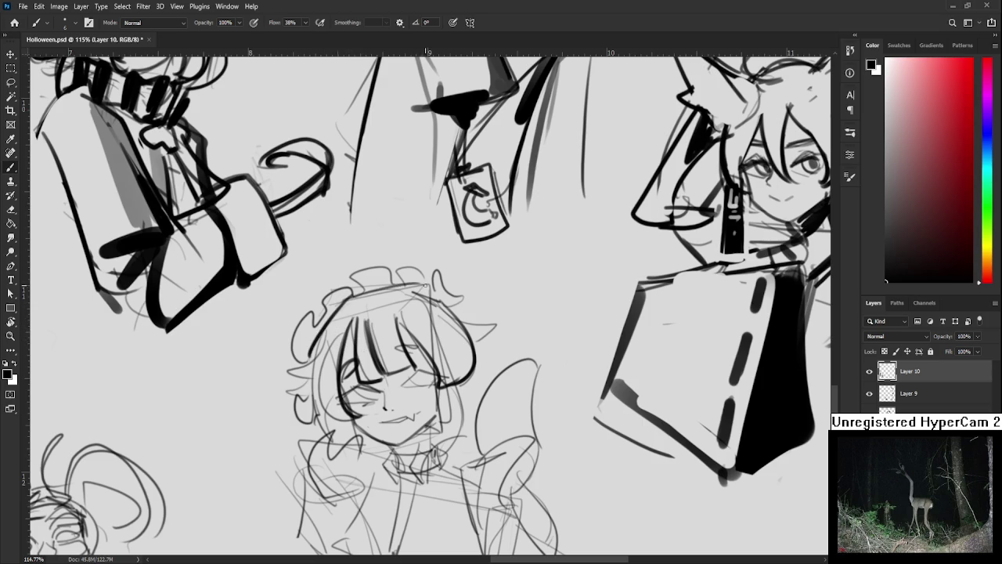
{"action": "key", "text": "ctrl+z"}
{"action": "mouse_move", "coordinate": [340, 314]}
{"action": "left_mouse_down"}
{"action": "mouse_move", "coordinate": [412, 296]}
{"action": "mouse_move", "coordinate": [484, 375]}
{"action": "left_mouse_up"}
{"action": "key", "text": "ctrl+z"}
{"action": "mouse_move", "coordinate": [449, 305]}
{"action": "left_mouse_down"}
{"action": "mouse_move", "coordinate": [493, 360]}
{"action": "mouse_move", "coordinate": [435, 415]}
{"action": "left_mouse_up"}
{"action": "key", "text": "ctrl+z"}
{"action": "left_click_drag", "start_coordinate": [461, 355], "coordinate": [449, 413]}
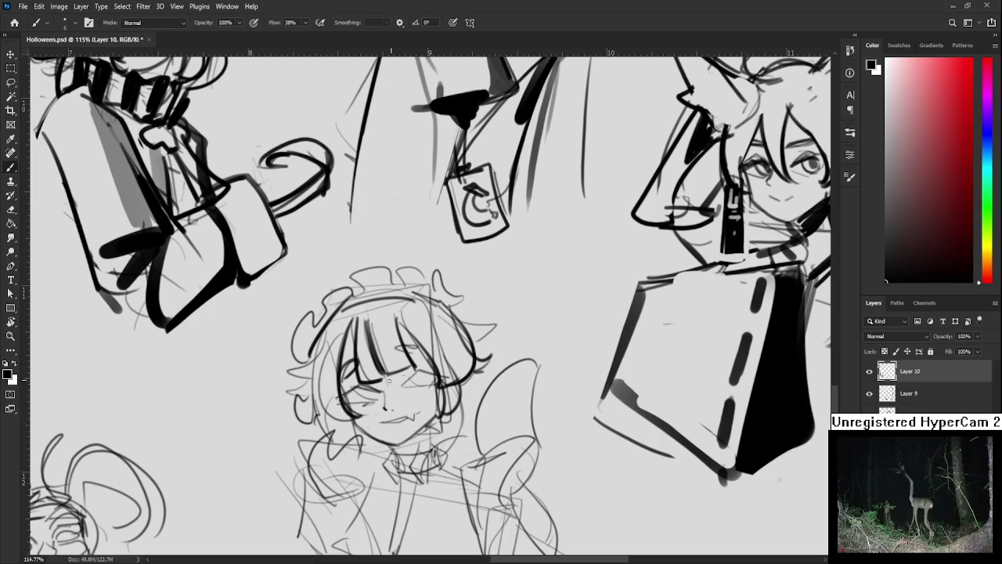
- Enlarge the brush and fill the hair and bangs solid black, reworking the left eye
{"action": "key", "text": "]"}
{"action": "key", "text": "]"}
{"action": "key", "text": "]"}
{"action": "mouse_move", "coordinate": [338, 328]}
{"action": "left_mouse_down"}
{"action": "mouse_move", "coordinate": [321, 413]}
{"action": "mouse_move", "coordinate": [323, 404]}
{"action": "mouse_move", "coordinate": [345, 419]}
{"action": "mouse_move", "coordinate": [368, 385]}
{"action": "left_mouse_up"}
{"action": "mouse_move", "coordinate": [374, 319]}
{"action": "left_mouse_down"}
{"action": "mouse_move", "coordinate": [379, 362]}
{"action": "mouse_move", "coordinate": [396, 370]}
{"action": "left_mouse_up"}
{"action": "mouse_move", "coordinate": [398, 327]}
{"action": "left_mouse_down"}
{"action": "mouse_move", "coordinate": [405, 366]}
{"action": "mouse_move", "coordinate": [450, 374]}
{"action": "left_mouse_up"}
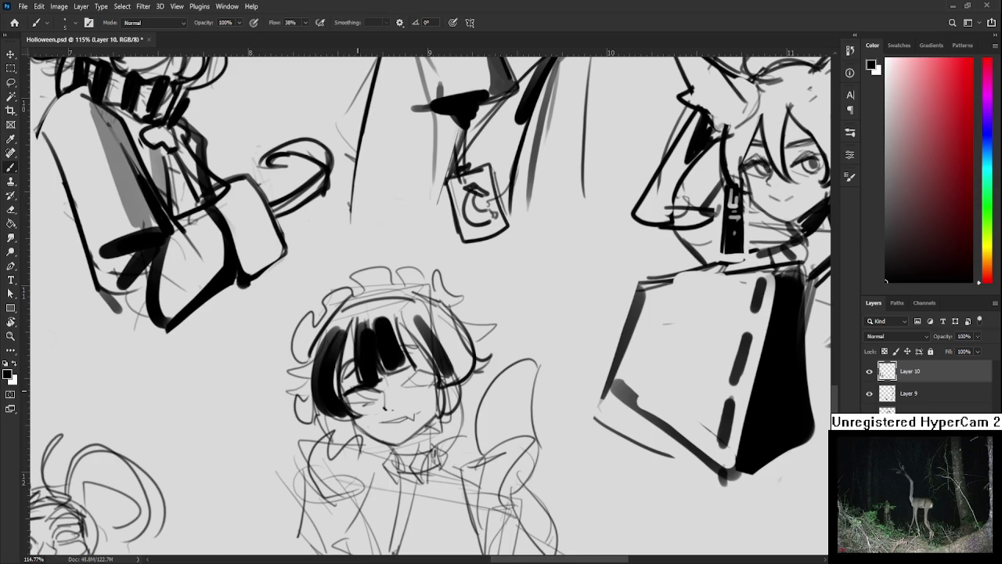
{"action": "mouse_move", "coordinate": [357, 393]}
{"action": "left_mouse_down"}
{"action": "mouse_move", "coordinate": [382, 389]}
{"action": "mouse_move", "coordinate": [373, 400]}
{"action": "mouse_move", "coordinate": [433, 373]}
{"action": "mouse_move", "coordinate": [427, 379]}
{"action": "left_mouse_up"}
{"action": "key", "text": "ctrl+z"}
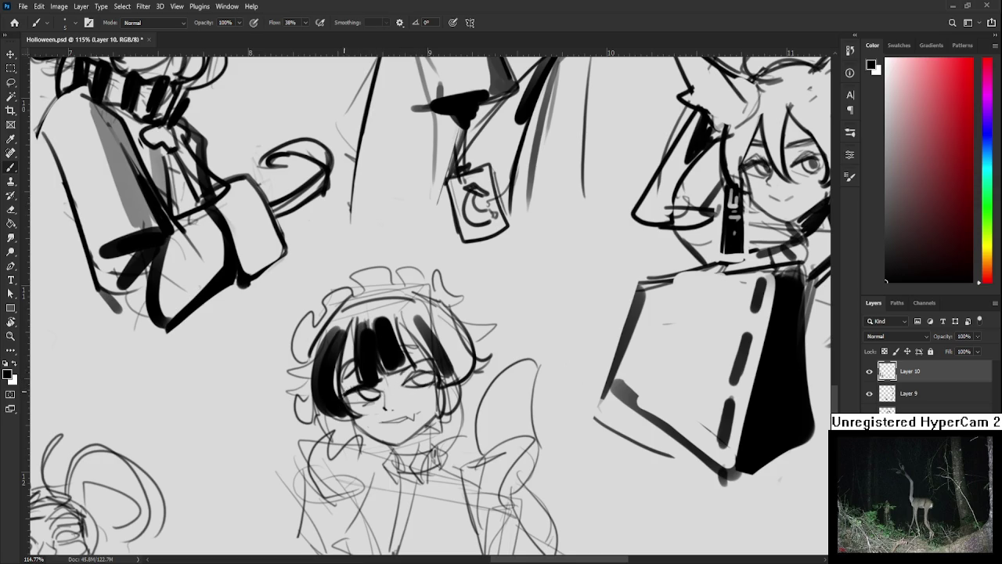
{"action": "mouse_move", "coordinate": [349, 360]}
{"action": "left_mouse_down"}
{"action": "mouse_move", "coordinate": [348, 374]}
{"action": "mouse_move", "coordinate": [380, 393]}
{"action": "mouse_move", "coordinate": [436, 371]}
{"action": "mouse_move", "coordinate": [426, 381]}
{"action": "mouse_move", "coordinate": [402, 367]}
{"action": "mouse_move", "coordinate": [402, 353]}
{"action": "mouse_move", "coordinate": [408, 397]}
{"action": "left_mouse_up"}
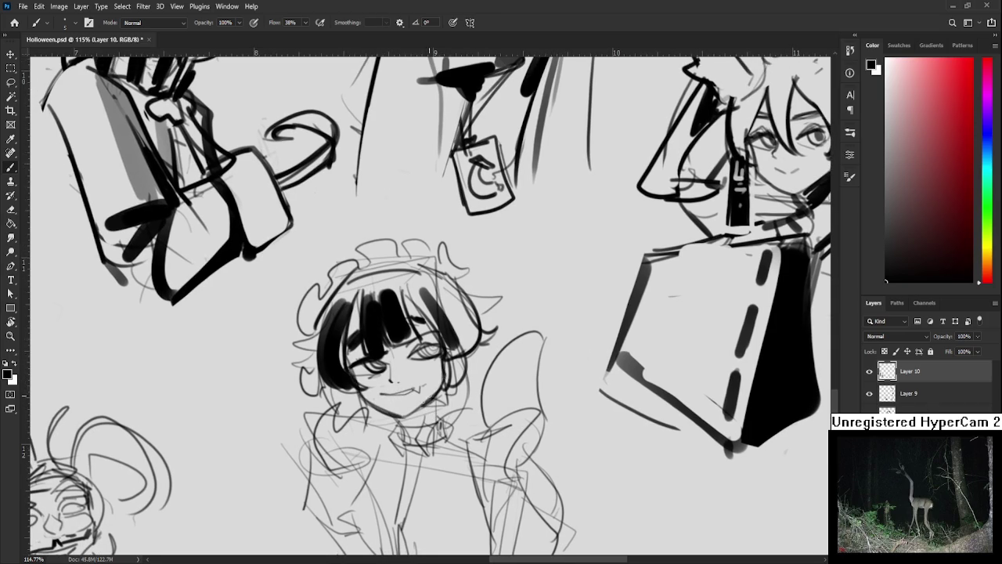
- Shade the neck below the chin and draw the collar
{"action": "mouse_move", "coordinate": [400, 427]}
{"action": "left_mouse_down"}
{"action": "mouse_move", "coordinate": [439, 390]}
{"action": "mouse_move", "coordinate": [390, 457]}
{"action": "mouse_move", "coordinate": [407, 460]}
{"action": "left_mouse_up"}
{"action": "mouse_move", "coordinate": [428, 415]}
{"action": "left_mouse_down"}
{"action": "mouse_move", "coordinate": [417, 443]}
{"action": "mouse_move", "coordinate": [435, 454]}
{"action": "mouse_move", "coordinate": [440, 425]}
{"action": "mouse_move", "coordinate": [443, 442]}
{"action": "mouse_move", "coordinate": [453, 440]}
{"action": "left_mouse_up"}
{"action": "scroll", "coordinate": [446, 388], "scroll_direction": "down", "scroll_amount": 4}
{"action": "scroll", "coordinate": [447, 388], "scroll_direction": "down", "scroll_amount": 1}
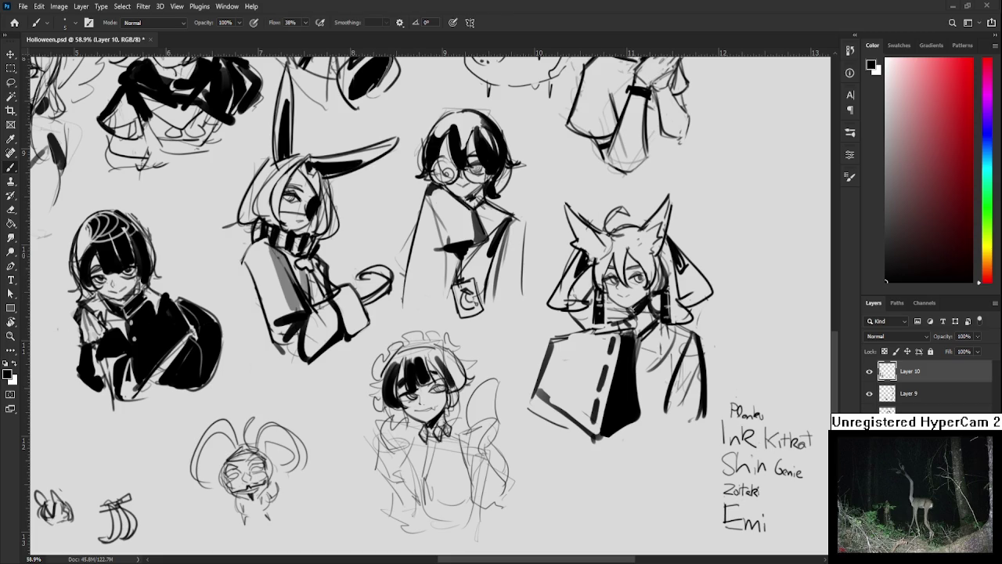
{"action": "scroll", "coordinate": [431, 417], "scroll_direction": "up", "scroll_amount": 3}
- With a larger brush, paint a solid black necktie below the maid's collar
{"action": "left_click_drag", "start_coordinate": [440, 402], "coordinate": [406, 348]}
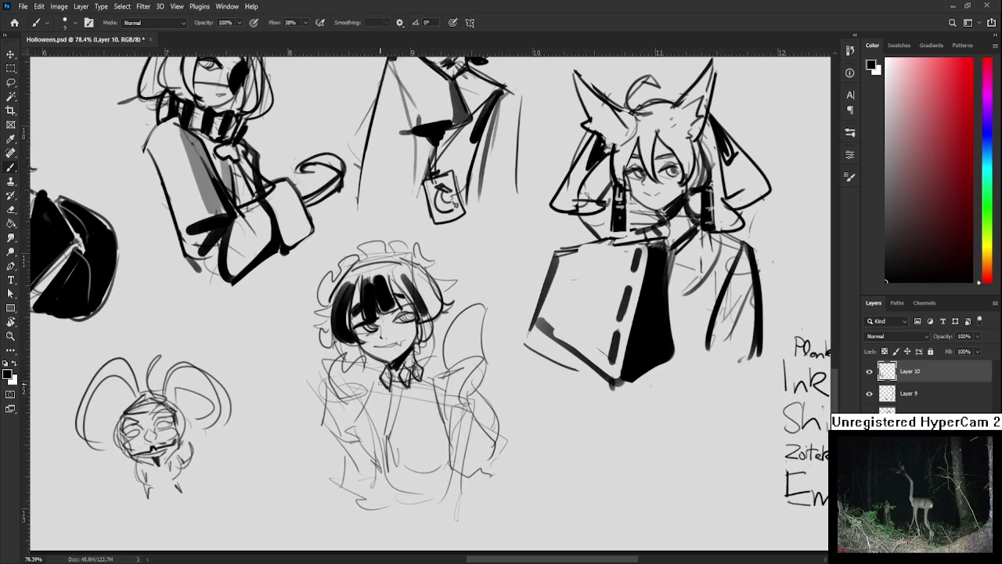
{"action": "key", "text": "bracketright"}
{"action": "key", "text": "bracketright"}
{"action": "key", "text": "bracketright"}
{"action": "left_click_drag", "start_coordinate": [381, 380], "coordinate": [358, 427]}
{"action": "key", "text": "ctrl+z"}
{"action": "mouse_move", "coordinate": [381, 381]}
{"action": "left_mouse_down"}
{"action": "mouse_move", "coordinate": [357, 430]}
{"action": "mouse_move", "coordinate": [368, 436]}
{"action": "left_mouse_up"}
{"action": "mouse_move", "coordinate": [389, 400]}
{"action": "left_mouse_down"}
{"action": "mouse_move", "coordinate": [356, 451]}
{"action": "mouse_move", "coordinate": [382, 478]}
{"action": "left_mouse_up"}
{"action": "left_click_drag", "start_coordinate": [394, 440], "coordinate": [401, 483]}
- Fill the two vest panels beside the tie solid black
{"action": "mouse_move", "coordinate": [392, 432]}
{"action": "left_mouse_down"}
{"action": "mouse_move", "coordinate": [391, 478]}
{"action": "mouse_move", "coordinate": [417, 457]}
{"action": "mouse_move", "coordinate": [434, 461]}
{"action": "mouse_move", "coordinate": [410, 486]}
{"action": "left_mouse_up"}
{"action": "mouse_move", "coordinate": [447, 455]}
{"action": "left_mouse_down"}
{"action": "mouse_move", "coordinate": [422, 465]}
{"action": "mouse_move", "coordinate": [413, 489]}
{"action": "left_mouse_up"}
{"action": "mouse_move", "coordinate": [410, 388]}
{"action": "left_mouse_down"}
{"action": "mouse_move", "coordinate": [395, 448]}
{"action": "mouse_move", "coordinate": [415, 454]}
{"action": "left_mouse_up"}
{"action": "left_click_drag", "start_coordinate": [440, 382], "coordinate": [429, 455]}
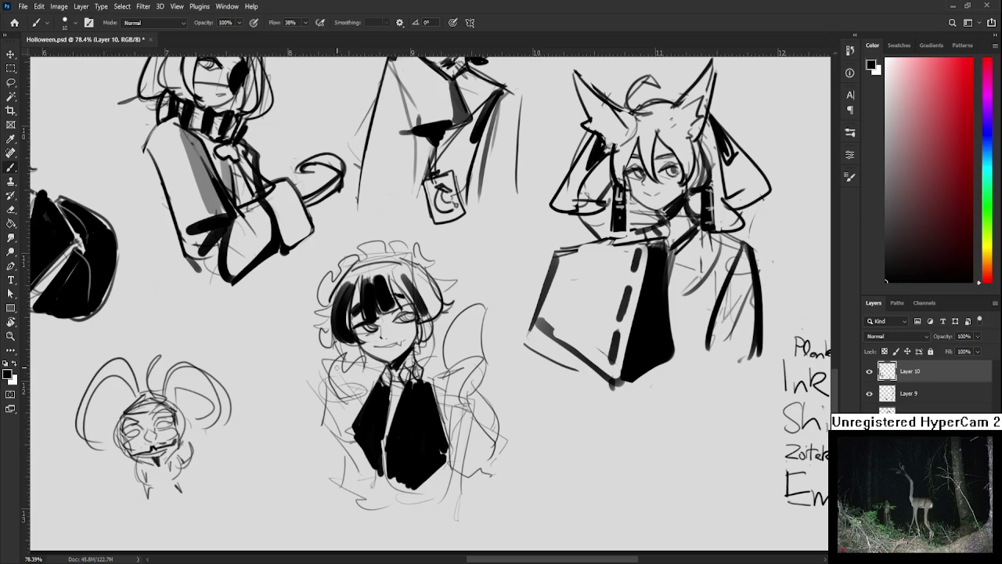
- Draw a curved tail left of her neck and a zigzag wing outline, erasing inner sketch lines
{"action": "mouse_move", "coordinate": [342, 357]}
{"action": "left_mouse_down"}
{"action": "mouse_move", "coordinate": [354, 414]}
{"action": "mouse_move", "coordinate": [354, 365]}
{"action": "mouse_move", "coordinate": [382, 362]}
{"action": "mouse_move", "coordinate": [384, 371]}
{"action": "mouse_move", "coordinate": [361, 378]}
{"action": "mouse_move", "coordinate": [368, 384]}
{"action": "left_mouse_up"}
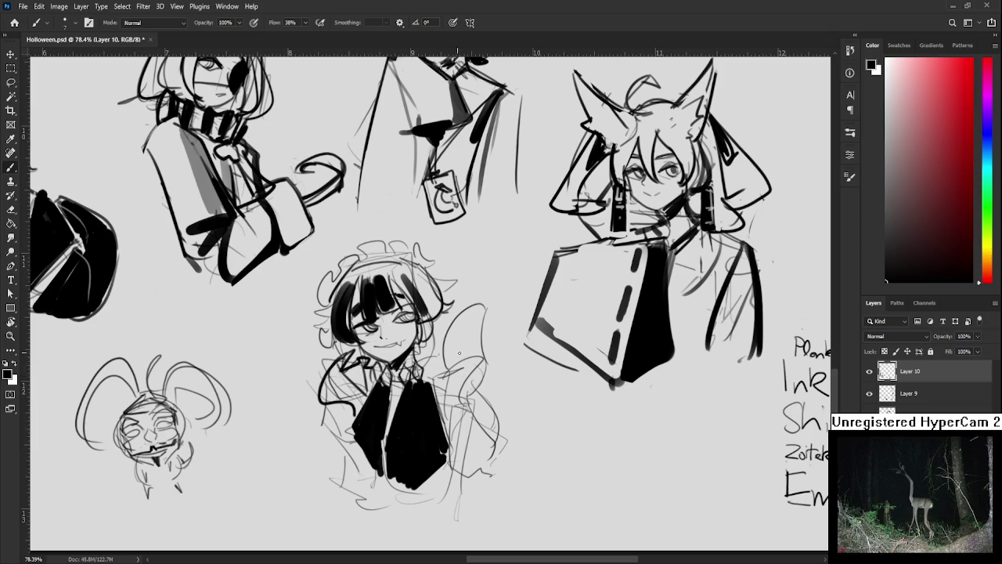
{"action": "mouse_move", "coordinate": [434, 386]}
{"action": "left_mouse_down"}
{"action": "mouse_move", "coordinate": [479, 357]}
{"action": "mouse_move", "coordinate": [455, 436]}
{"action": "left_mouse_up"}
{"action": "mouse_move", "coordinate": [479, 358]}
{"action": "left_mouse_down"}
{"action": "mouse_move", "coordinate": [482, 420]}
{"action": "mouse_move", "coordinate": [501, 452]}
{"action": "mouse_move", "coordinate": [453, 473]}
{"action": "mouse_move", "coordinate": [483, 478]}
{"action": "mouse_move", "coordinate": [482, 460]}
{"action": "mouse_move", "coordinate": [501, 453]}
{"action": "left_mouse_up"}
{"action": "key", "text": "ctrl+z"}
{"action": "key", "text": "e"}
{"action": "mouse_move", "coordinate": [485, 398]}
{"action": "left_mouse_down"}
{"action": "mouse_move", "coordinate": [461, 439]}
{"action": "mouse_move", "coordinate": [510, 455]}
{"action": "left_mouse_up"}
{"action": "key", "text": "b"}
{"action": "key", "text": "ctrl+z"}
- Outline the left puffed sleeve down to its cuff, erasing and redrawing the edge
{"action": "mouse_move", "coordinate": [333, 402]}
{"action": "left_mouse_down"}
{"action": "mouse_move", "coordinate": [317, 445]}
{"action": "mouse_move", "coordinate": [355, 450]}
{"action": "left_mouse_up"}
{"action": "key", "text": "e"}
{"action": "left_click_drag", "start_coordinate": [331, 404], "coordinate": [326, 436]}
{"action": "key", "text": "b"}
{"action": "left_click_drag", "start_coordinate": [332, 432], "coordinate": [348, 444]}
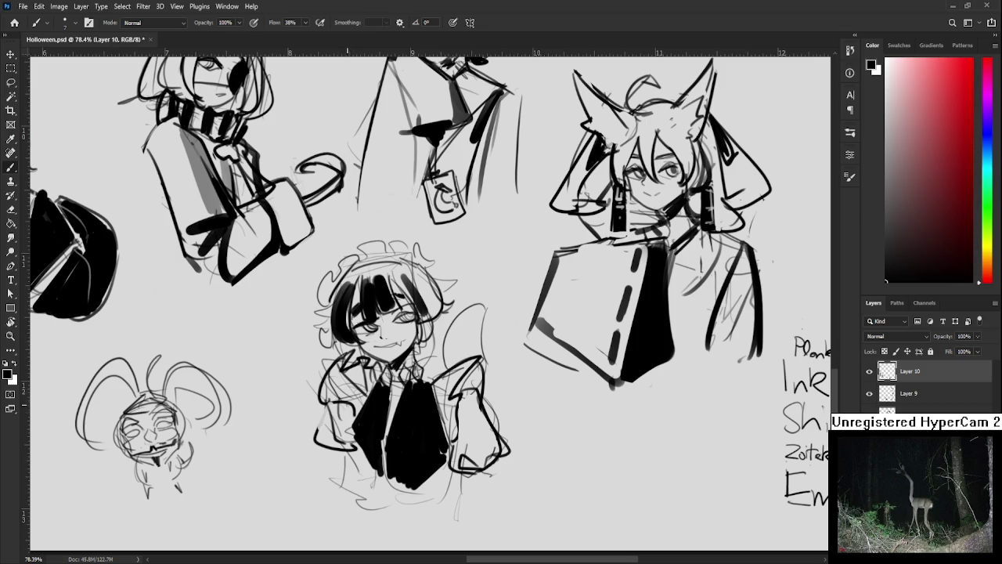
- Fill more of the maid's vest black and erase faint sketch lines below it
{"action": "scroll", "coordinate": [353, 411], "scroll_direction": "down", "scroll_amount": 2}
{"action": "mouse_move", "coordinate": [349, 391]}
{"action": "left_mouse_down"}
{"action": "mouse_move", "coordinate": [368, 426]}
{"action": "mouse_move", "coordinate": [372, 385]}
{"action": "mouse_move", "coordinate": [375, 426]}
{"action": "left_mouse_up"}
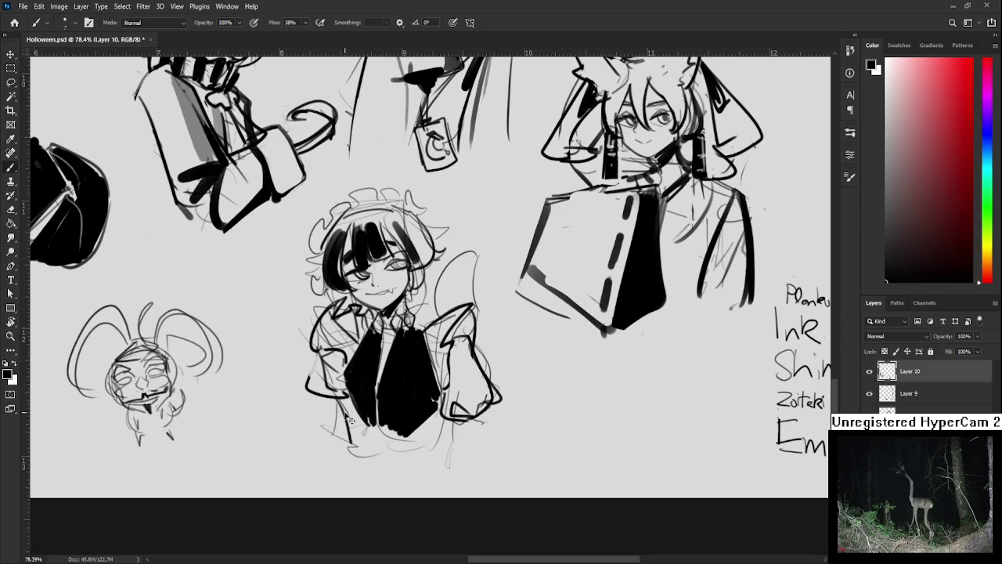
{"action": "key", "text": "e"}
{"action": "mouse_move", "coordinate": [336, 408]}
{"action": "left_mouse_down"}
{"action": "mouse_move", "coordinate": [351, 445]}
{"action": "mouse_move", "coordinate": [422, 451]}
{"action": "left_mouse_up"}
{"action": "key", "text": "b"}
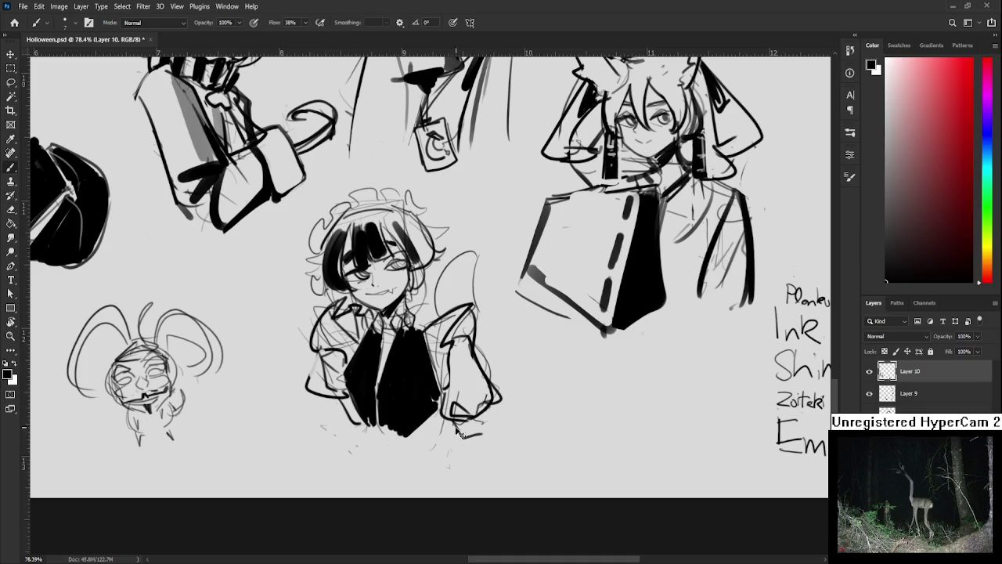
- With an enlarged brush, paint a curled solid black tail beside the maid
{"action": "scroll", "coordinate": [468, 431], "scroll_direction": "up", "scroll_amount": 3}
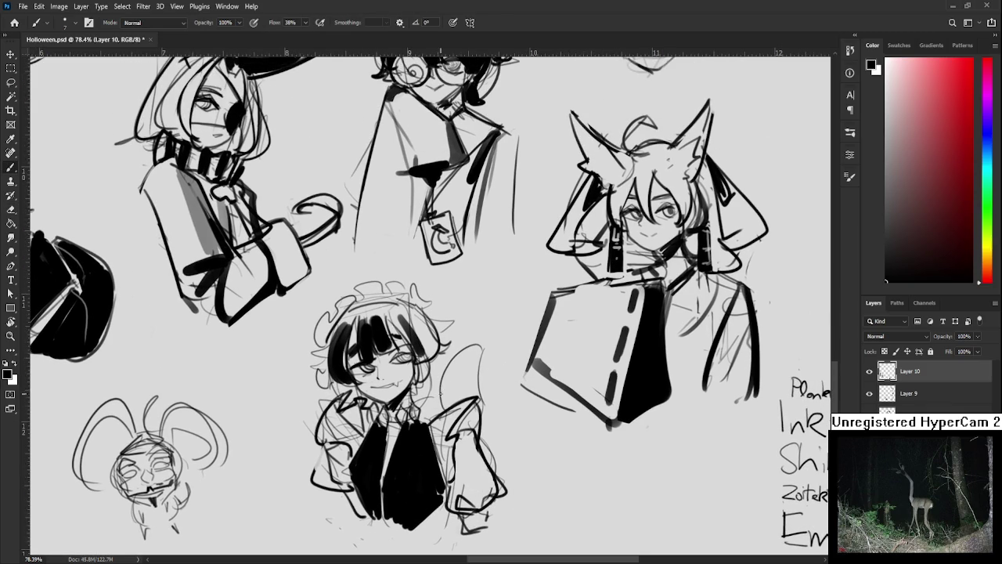
{"action": "key", "text": "bracketright"}
{"action": "key", "text": "bracketright"}
{"action": "key", "text": "bracketright"}
{"action": "mouse_move", "coordinate": [447, 386]}
{"action": "left_mouse_down"}
{"action": "mouse_move", "coordinate": [462, 368]}
{"action": "mouse_move", "coordinate": [451, 400]}
{"action": "mouse_move", "coordinate": [474, 346]}
{"action": "mouse_move", "coordinate": [470, 392]}
{"action": "left_mouse_up"}
{"action": "mouse_move", "coordinate": [470, 344]}
{"action": "left_mouse_down"}
{"action": "mouse_move", "coordinate": [456, 396]}
{"action": "mouse_move", "coordinate": [426, 412]}
{"action": "left_mouse_up"}
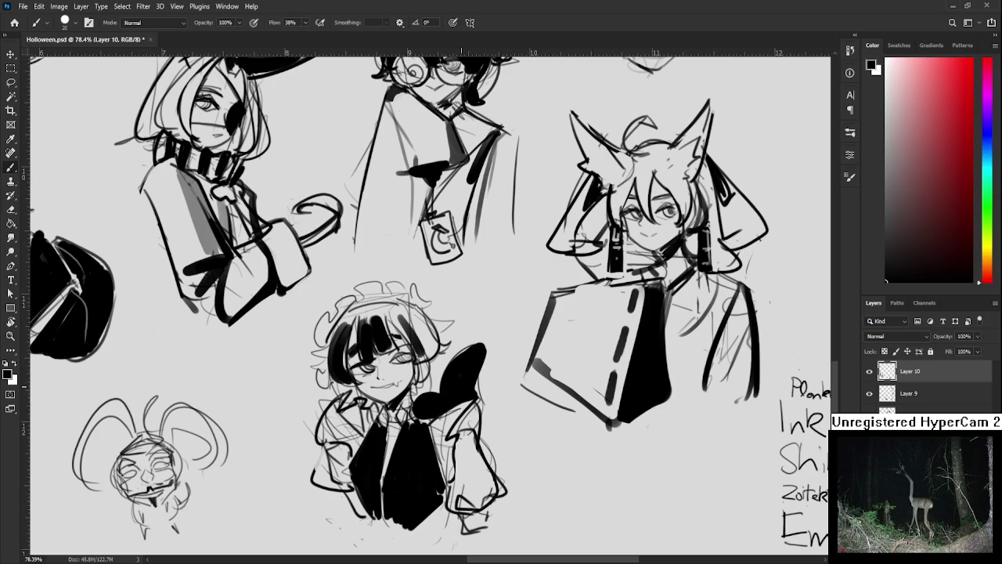
{"action": "key", "text": "bracketleft"}
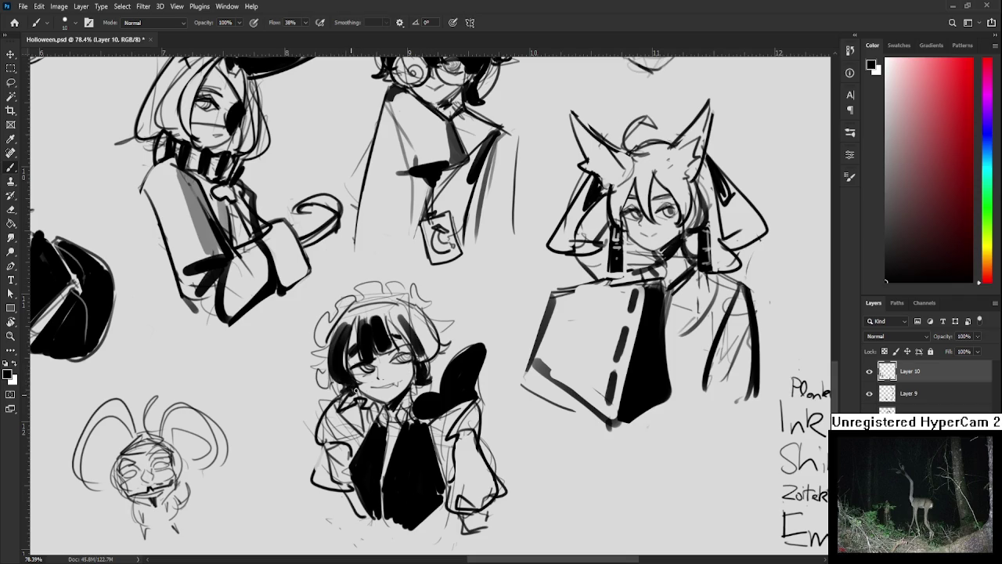
- Ink the left edge of the maid's hair and trim stray strokes at the headband
{"action": "left_click_drag", "start_coordinate": [354, 385], "coordinate": [340, 438]}
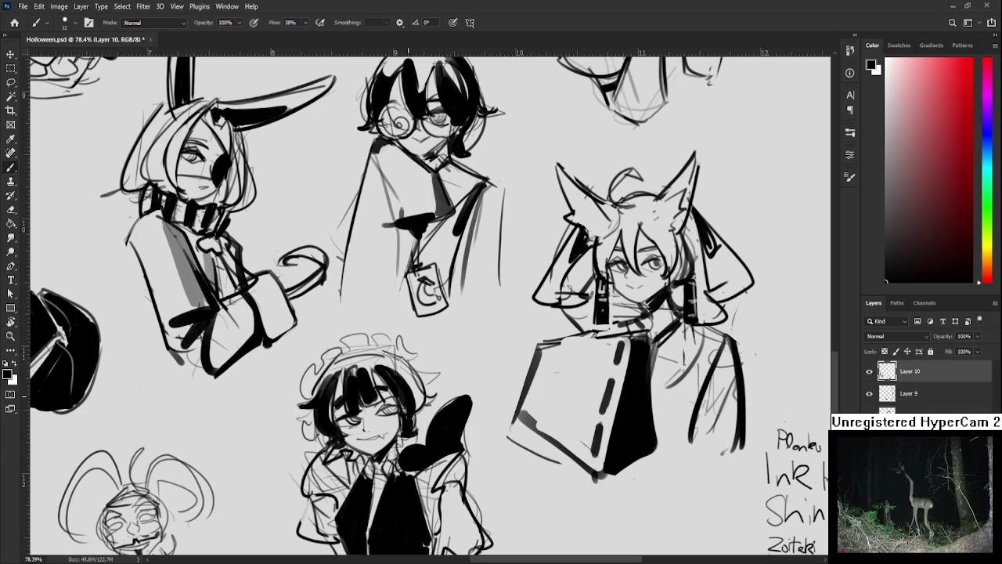
{"action": "mouse_move", "coordinate": [307, 404]}
{"action": "left_mouse_down"}
{"action": "mouse_move", "coordinate": [299, 387]}
{"action": "mouse_move", "coordinate": [312, 362]}
{"action": "mouse_move", "coordinate": [373, 335]}
{"action": "mouse_move", "coordinate": [374, 351]}
{"action": "mouse_move", "coordinate": [419, 369]}
{"action": "mouse_move", "coordinate": [424, 385]}
{"action": "left_mouse_up"}
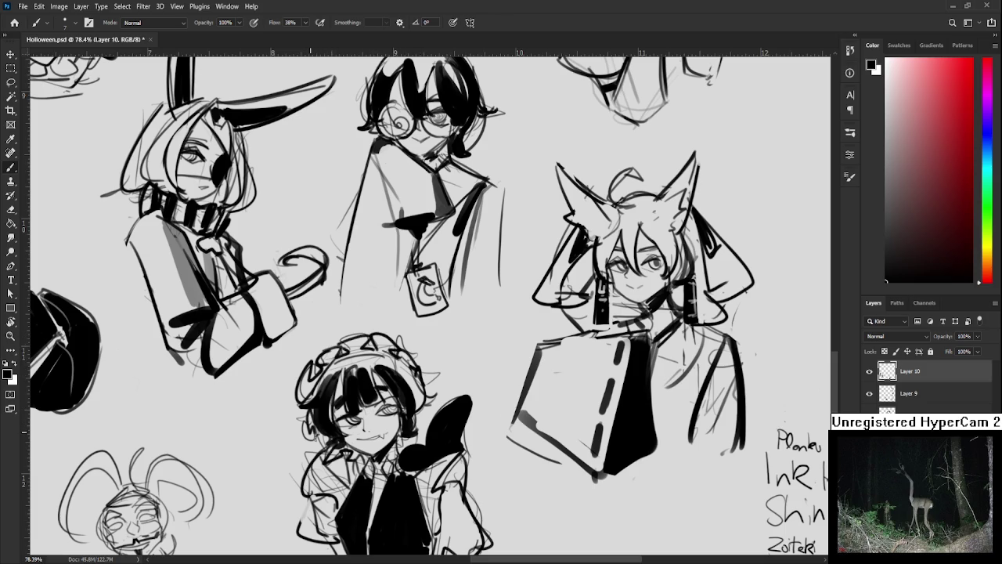
{"action": "key", "text": "e"}
{"action": "mouse_move", "coordinate": [302, 398]}
{"action": "left_mouse_down"}
{"action": "mouse_move", "coordinate": [301, 371]}
{"action": "mouse_move", "coordinate": [311, 371]}
{"action": "left_mouse_up"}
- Erase stray strokes on the maid's left collar
{"action": "scroll", "coordinate": [336, 509], "scroll_direction": "down", "scroll_amount": 3}
{"action": "scroll", "coordinate": [360, 493], "scroll_direction": "down", "scroll_amount": 2}
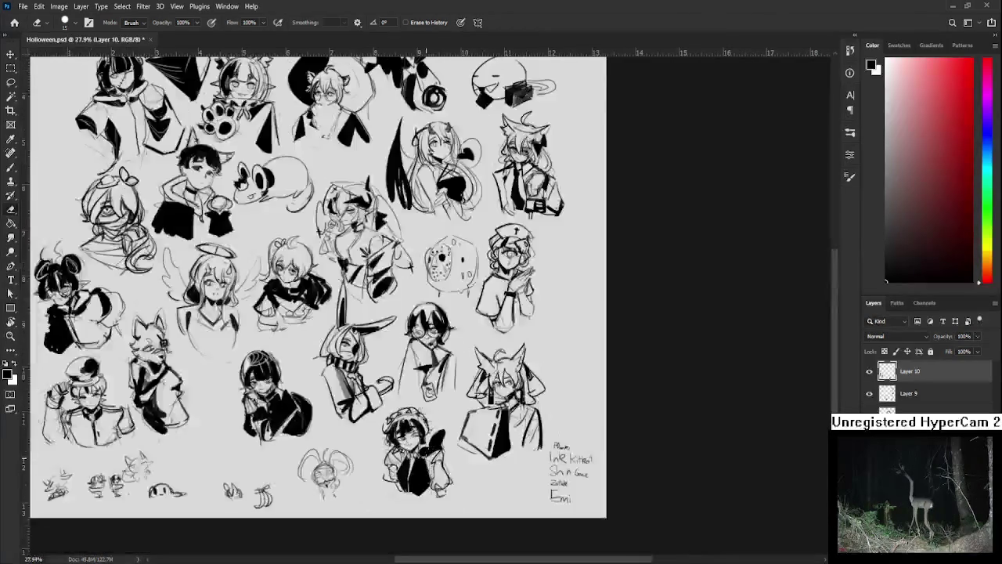
{"action": "scroll", "coordinate": [391, 470], "scroll_direction": "up", "scroll_amount": 3}
{"action": "scroll", "coordinate": [427, 446], "scroll_direction": "up", "scroll_amount": 2}
{"action": "mouse_move", "coordinate": [416, 404]}
{"action": "left_mouse_down"}
{"action": "mouse_move", "coordinate": [437, 425]}
{"action": "mouse_move", "coordinate": [420, 396]}
{"action": "mouse_move", "coordinate": [394, 407]}
{"action": "mouse_move", "coordinate": [412, 387]}
{"action": "mouse_move", "coordinate": [401, 413]}
{"action": "mouse_move", "coordinate": [408, 428]}
{"action": "mouse_move", "coordinate": [435, 428]}
{"action": "left_mouse_up"}
{"action": "key", "text": "b"}
{"action": "key", "text": "e"}
{"action": "key", "text": "b"}
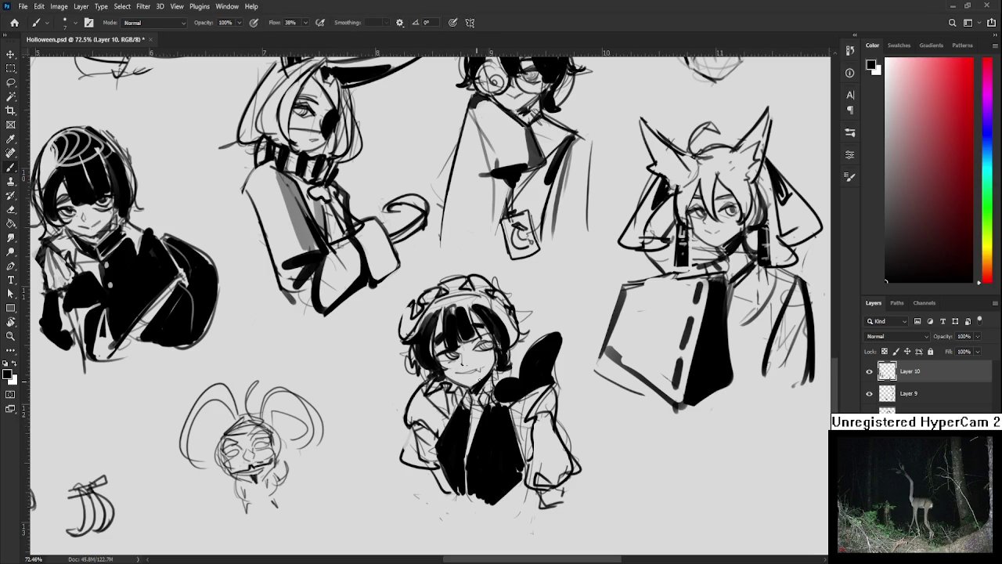
{"action": "key", "text": "e"}
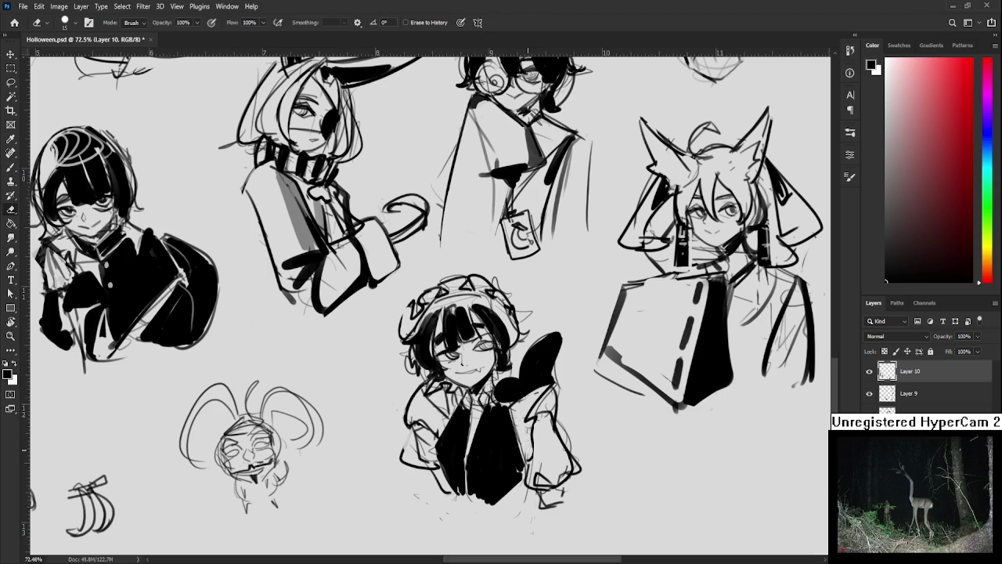
{"action": "key", "text": "b"}
- Shade the maid's right sleeve and outline the edge of her left sleeve
{"action": "left_click_drag", "start_coordinate": [531, 389], "coordinate": [556, 418]}
{"action": "key", "text": "e"}
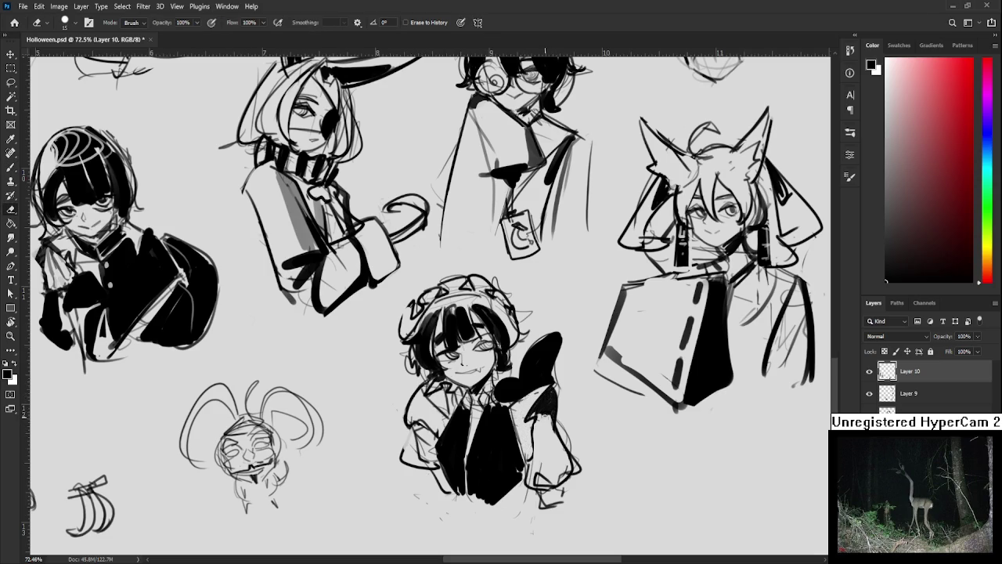
{"action": "key", "text": "b"}
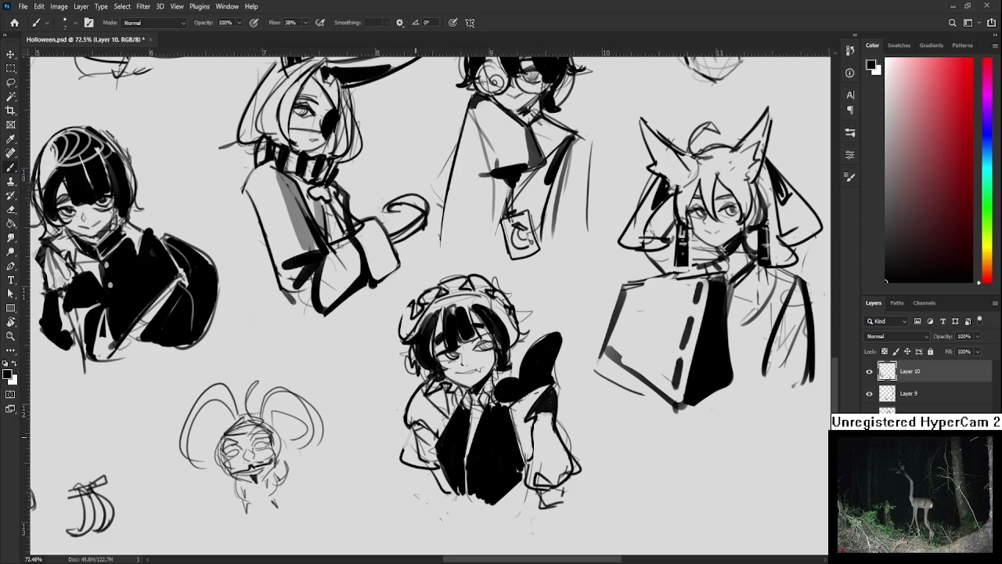
{"action": "left_click_drag", "start_coordinate": [415, 430], "coordinate": [418, 462]}
- Zoom out over the sheet, then zoom to about 106% on the bunny sketch at lower middle
{"action": "scroll", "coordinate": [449, 414], "scroll_direction": "down", "scroll_amount": 5}
{"action": "scroll", "coordinate": [338, 426], "scroll_direction": "up", "scroll_amount": 2}
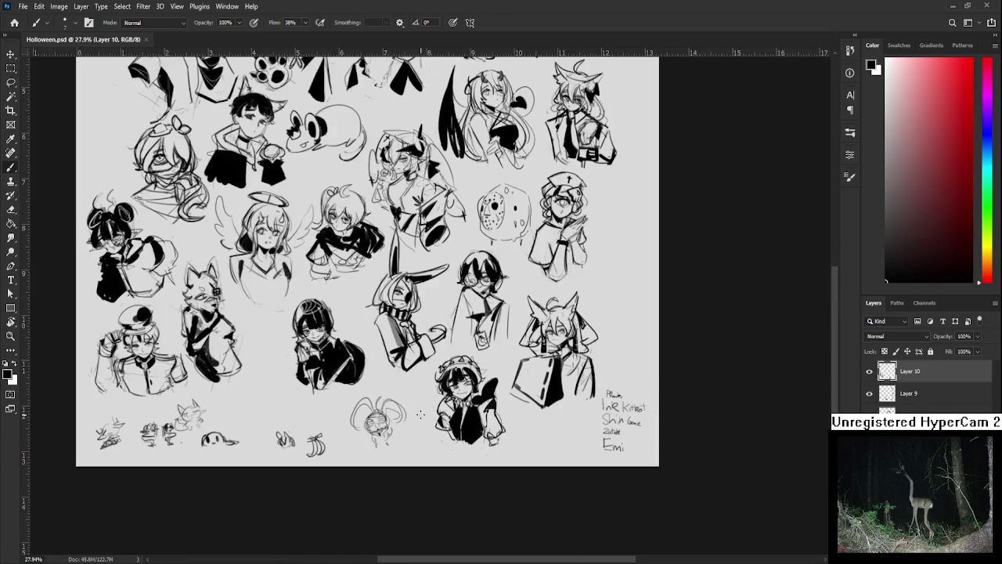
{"action": "scroll", "coordinate": [338, 426], "scroll_direction": "up", "scroll_amount": 3}
{"action": "scroll", "coordinate": [338, 426], "scroll_direction": "up", "scroll_amount": 3}
{"action": "scroll", "coordinate": [385, 405], "scroll_direction": "down", "scroll_amount": 2}
{"action": "scroll", "coordinate": [385, 405], "scroll_direction": "up", "scroll_amount": 1}
{"action": "scroll", "coordinate": [385, 405], "scroll_direction": "up", "scroll_amount": 2}
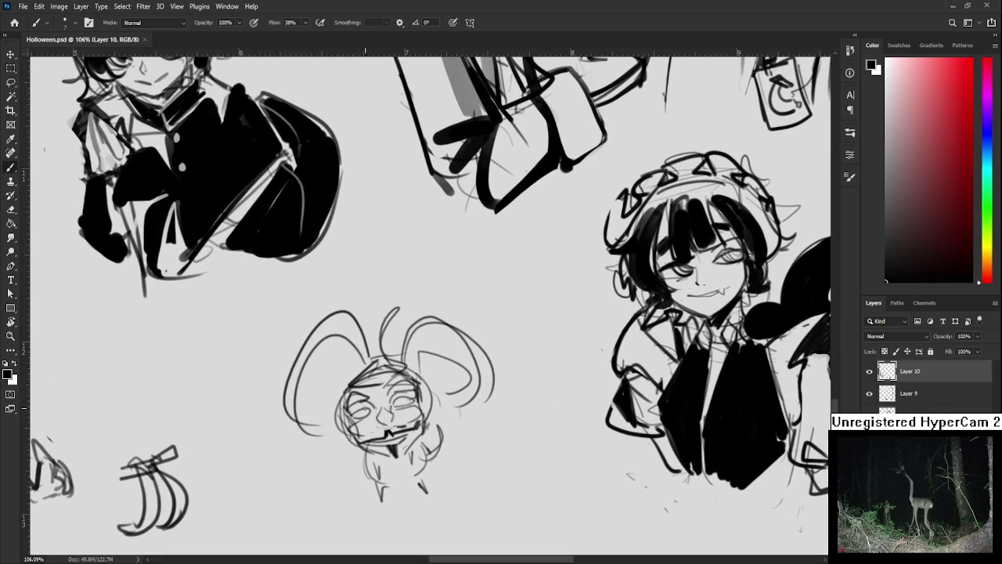
- Erase the bunny's eye, mouth and inner scribbles on Layer 10, leaving a blank round head
{"action": "key", "text": "e"}
{"action": "mouse_move", "coordinate": [368, 401]}
{"action": "left_mouse_down"}
{"action": "mouse_move", "coordinate": [370, 384]}
{"action": "mouse_move", "coordinate": [365, 435]}
{"action": "mouse_move", "coordinate": [384, 411]}
{"action": "left_mouse_up"}
{"action": "mouse_move", "coordinate": [384, 446]}
{"action": "left_mouse_down"}
{"action": "mouse_move", "coordinate": [396, 388]}
{"action": "mouse_move", "coordinate": [415, 391]}
{"action": "mouse_move", "coordinate": [418, 432]}
{"action": "left_mouse_up"}
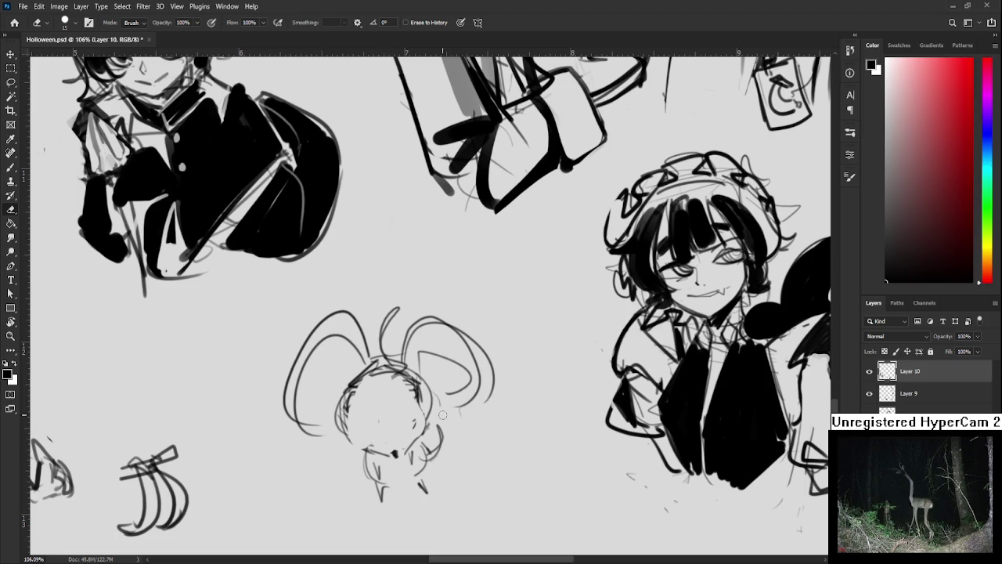
- Clean up the head's edge and paint two dark oval eyes on the mouse face
{"action": "mouse_move", "coordinate": [381, 397]}
{"action": "left_mouse_down"}
{"action": "mouse_move", "coordinate": [420, 415]}
{"action": "mouse_move", "coordinate": [392, 452]}
{"action": "mouse_move", "coordinate": [368, 445]}
{"action": "left_mouse_up"}
{"action": "key", "text": "l"}
{"action": "left_click_drag", "start_coordinate": [436, 275], "coordinate": [460, 286]}
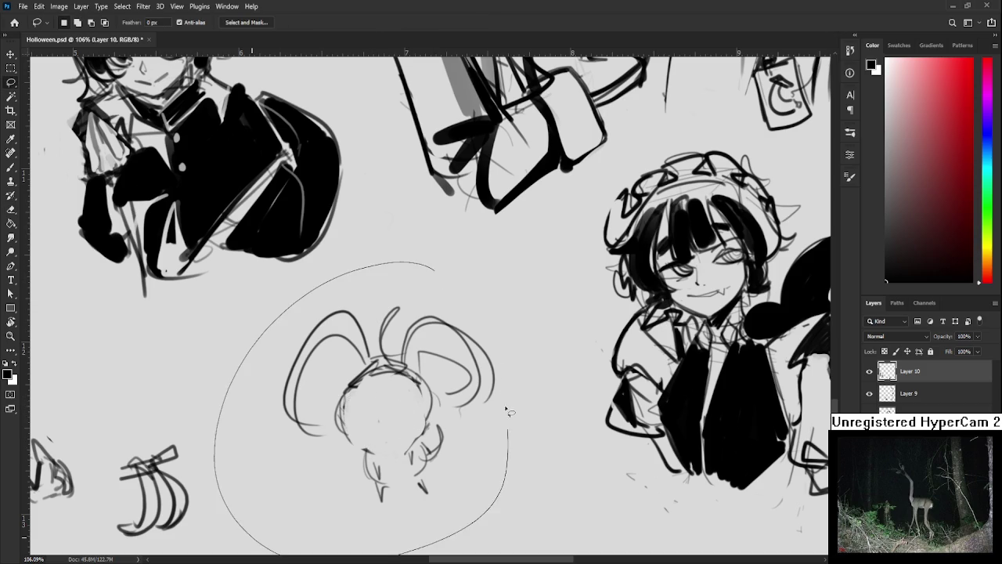
{"action": "key", "text": "ctrl+d"}
{"action": "key", "text": "b"}
{"action": "left_click_drag", "start_coordinate": [365, 423], "coordinate": [364, 431]}
{"action": "key", "text": "ctrl+z"}
{"action": "left_click_drag", "start_coordinate": [405, 401], "coordinate": [400, 451]}
- Sketch the mouse's small mouth, whiskers and short cheek strokes
{"action": "left_click_drag", "start_coordinate": [340, 459], "coordinate": [368, 448]}
{"action": "left_click_drag", "start_coordinate": [362, 449], "coordinate": [374, 468]}
{"action": "mouse_move", "coordinate": [407, 431]}
{"action": "left_mouse_down"}
{"action": "mouse_move", "coordinate": [420, 418]}
{"action": "mouse_move", "coordinate": [432, 444]}
{"action": "mouse_move", "coordinate": [428, 428]}
{"action": "mouse_move", "coordinate": [433, 460]}
{"action": "mouse_move", "coordinate": [420, 460]}
{"action": "left_mouse_up"}
{"action": "key", "text": "ctrl+z"}
{"action": "key", "text": "e"}
{"action": "key", "text": "b"}
{"action": "left_click_drag", "start_coordinate": [382, 358], "coordinate": [366, 361]}
{"action": "key", "text": "ctrl+z"}
{"action": "left_click_drag", "start_coordinate": [327, 442], "coordinate": [357, 462]}
{"action": "left_click_drag", "start_coordinate": [450, 406], "coordinate": [436, 423]}
{"action": "left_click_drag", "start_coordinate": [453, 422], "coordinate": [437, 433]}
- Erase stray marks at the chin, redraw the chin and add a stroke on the right ear
{"action": "left_click_drag", "start_coordinate": [391, 458], "coordinate": [388, 405]}
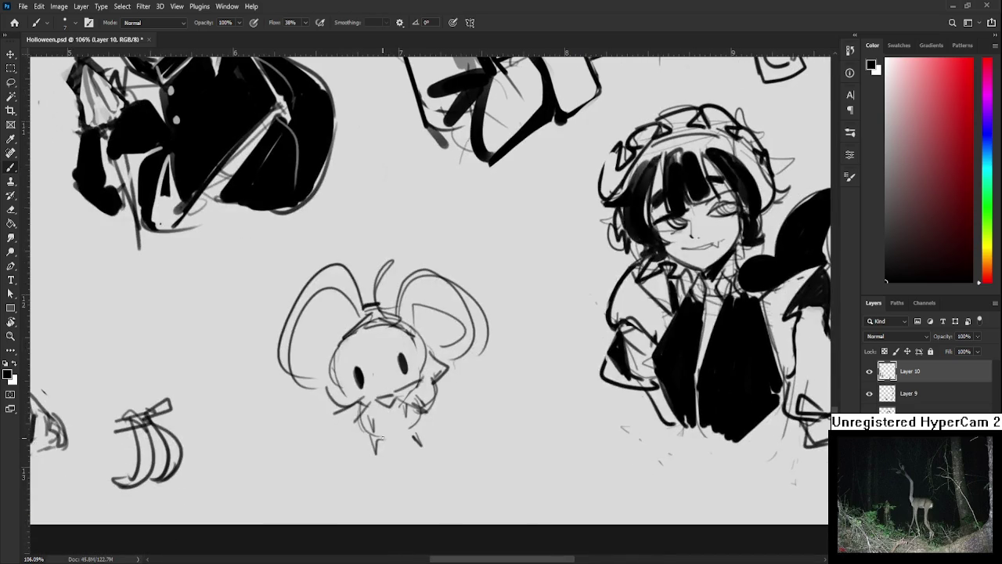
{"action": "key", "text": "e"}
{"action": "mouse_move", "coordinate": [420, 436]}
{"action": "left_mouse_down"}
{"action": "mouse_move", "coordinate": [420, 446]}
{"action": "mouse_move", "coordinate": [415, 430]}
{"action": "left_mouse_up"}
{"action": "key", "text": "b"}
{"action": "key", "text": "e"}
{"action": "key", "text": "b"}
{"action": "mouse_move", "coordinate": [292, 351]}
{"action": "left_mouse_down"}
{"action": "mouse_move", "coordinate": [300, 391]}
{"action": "mouse_move", "coordinate": [335, 429]}
{"action": "left_mouse_up"}
{"action": "left_click_drag", "start_coordinate": [467, 332], "coordinate": [449, 406]}
{"action": "left_click_drag", "start_coordinate": [454, 312], "coordinate": [460, 374]}
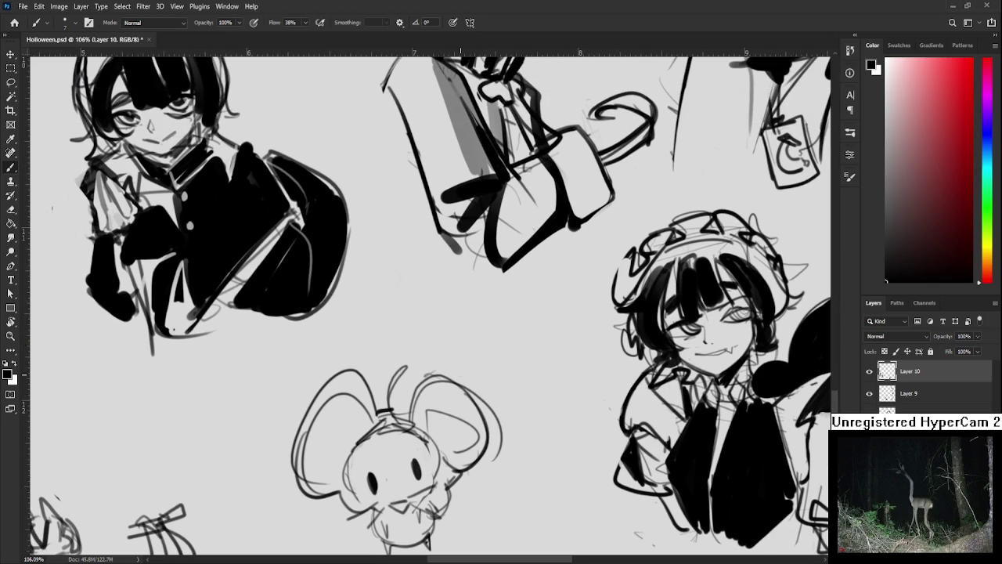
- Erase both of the mouse's eyes and redraw them as dark eyes
{"action": "scroll", "coordinate": [460, 374], "scroll_direction": "down", "scroll_amount": 3}
{"action": "scroll", "coordinate": [460, 375], "scroll_direction": "down", "scroll_amount": 3}
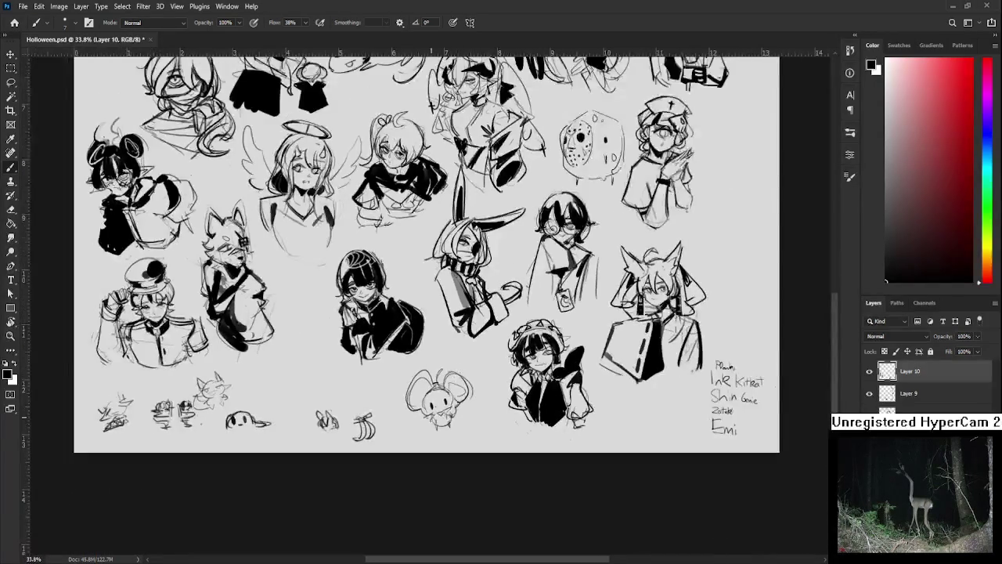
{"action": "scroll", "coordinate": [460, 412], "scroll_direction": "up", "scroll_amount": 5}
{"action": "scroll", "coordinate": [417, 419], "scroll_direction": "up", "scroll_amount": 1}
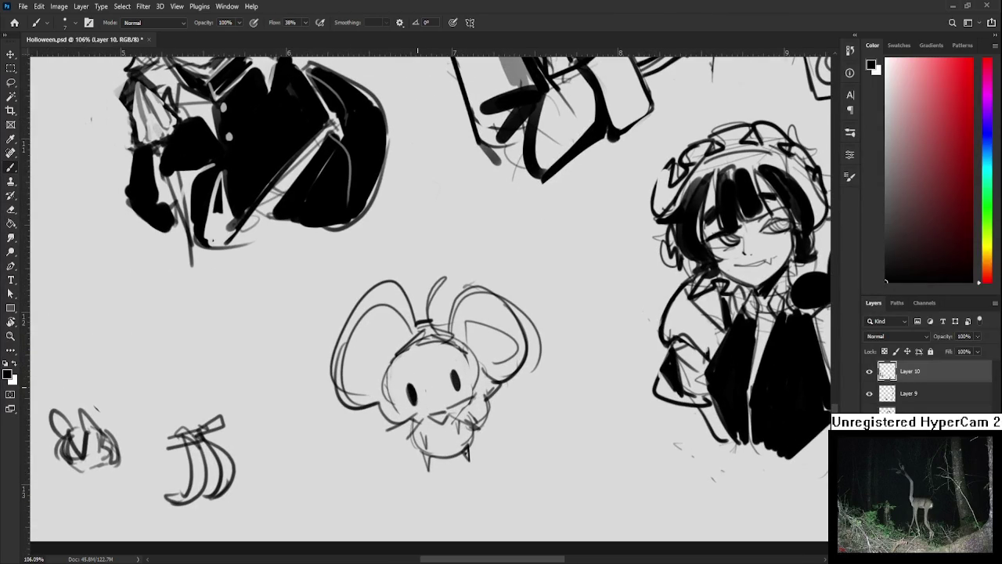
{"action": "scroll", "coordinate": [417, 386], "scroll_direction": "down", "scroll_amount": 2}
{"action": "scroll", "coordinate": [417, 387], "scroll_direction": "down", "scroll_amount": 2}
{"action": "scroll", "coordinate": [417, 386], "scroll_direction": "up", "scroll_amount": 2}
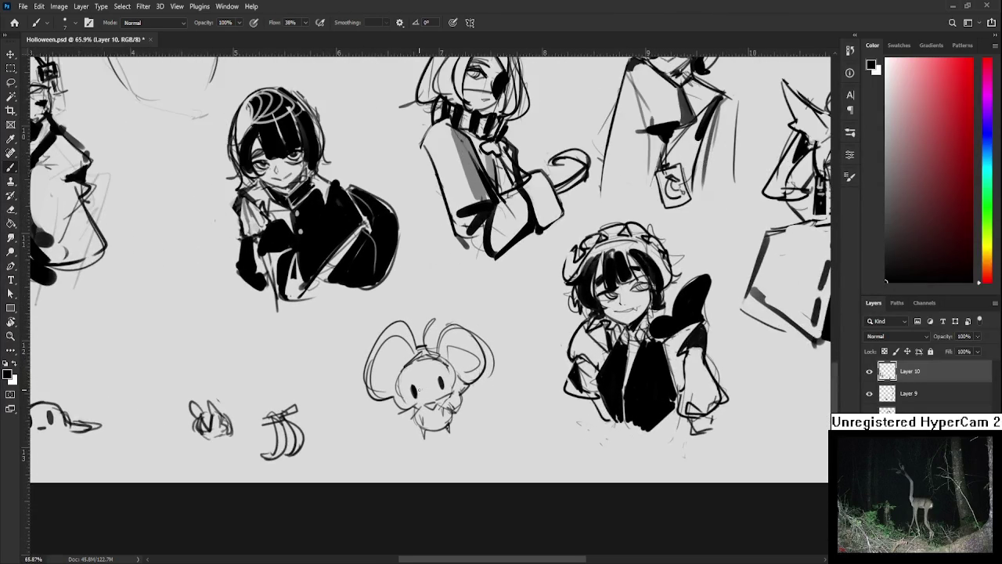
{"action": "scroll", "coordinate": [417, 387], "scroll_direction": "up", "scroll_amount": 1}
{"action": "scroll", "coordinate": [418, 389], "scroll_direction": "down", "scroll_amount": 1}
{"action": "scroll", "coordinate": [418, 388], "scroll_direction": "down", "scroll_amount": 2}
{"action": "scroll", "coordinate": [418, 388], "scroll_direction": "up", "scroll_amount": 1}
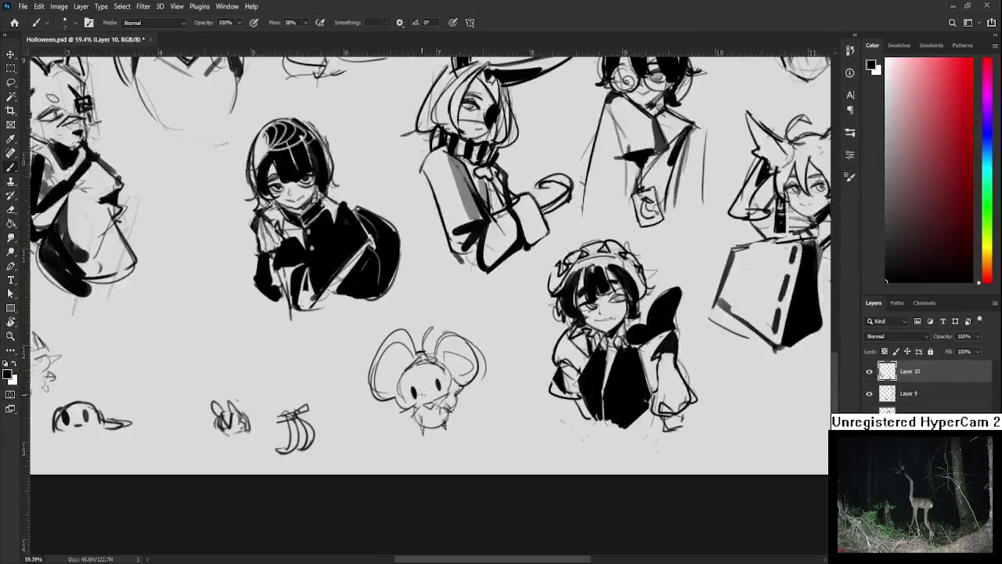
{"action": "scroll", "coordinate": [421, 394], "scroll_direction": "up", "scroll_amount": 3}
{"action": "key", "text": "e"}
{"action": "mouse_move", "coordinate": [419, 382]}
{"action": "left_mouse_down"}
{"action": "mouse_move", "coordinate": [407, 397]}
{"action": "mouse_move", "coordinate": [444, 371]}
{"action": "mouse_move", "coordinate": [409, 401]}
{"action": "mouse_move", "coordinate": [446, 392]}
{"action": "left_mouse_up"}
{"action": "key", "text": "b"}
{"action": "mouse_move", "coordinate": [440, 384]}
{"action": "left_mouse_down"}
{"action": "mouse_move", "coordinate": [486, 433]}
{"action": "mouse_move", "coordinate": [485, 397]}
{"action": "mouse_move", "coordinate": [462, 423]}
{"action": "left_mouse_up"}
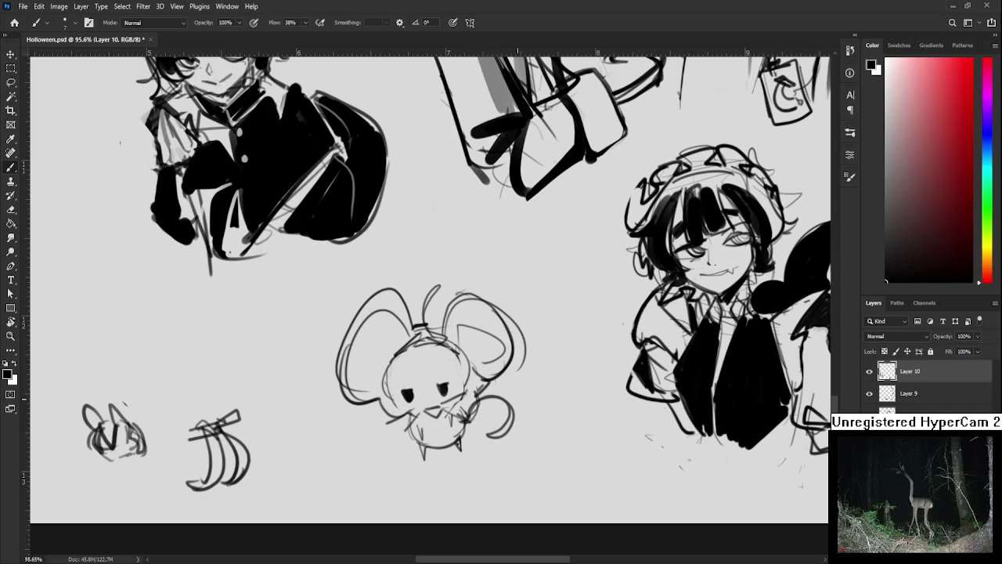
- Lasso the mouse's left eye and nudge it right with Free Transform
{"action": "scroll", "coordinate": [548, 470], "scroll_direction": "down", "scroll_amount": 3}
{"action": "scroll", "coordinate": [548, 469], "scroll_direction": "down", "scroll_amount": 2}
{"action": "scroll", "coordinate": [548, 470], "scroll_direction": "up", "scroll_amount": 1}
{"action": "scroll", "coordinate": [548, 470], "scroll_direction": "up", "scroll_amount": 4}
{"action": "scroll", "coordinate": [481, 419], "scroll_direction": "up", "scroll_amount": 2}
{"action": "scroll", "coordinate": [481, 419], "scroll_direction": "up", "scroll_amount": 1}
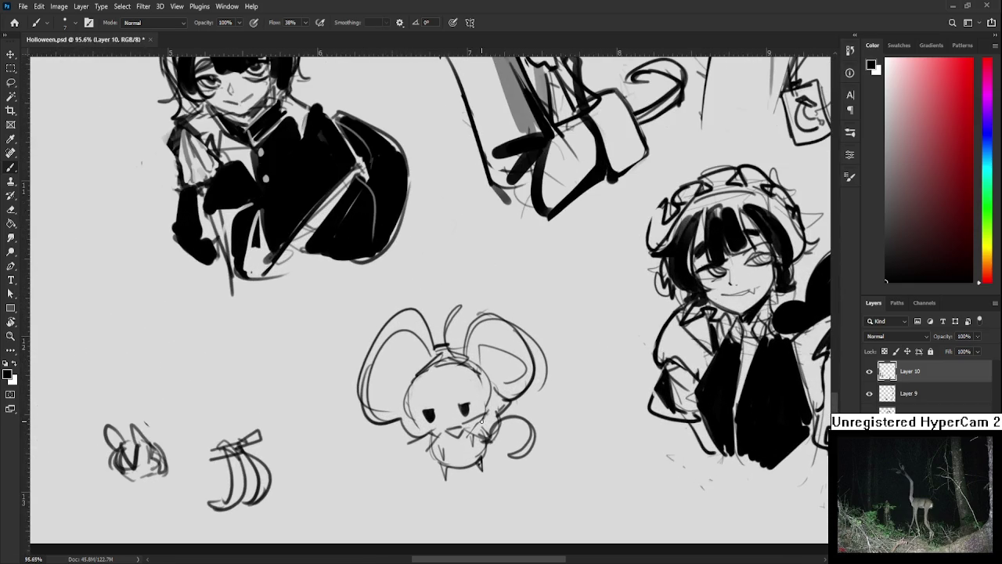
{"action": "left_click_drag", "start_coordinate": [481, 421], "coordinate": [436, 388]}
{"action": "key", "text": "e"}
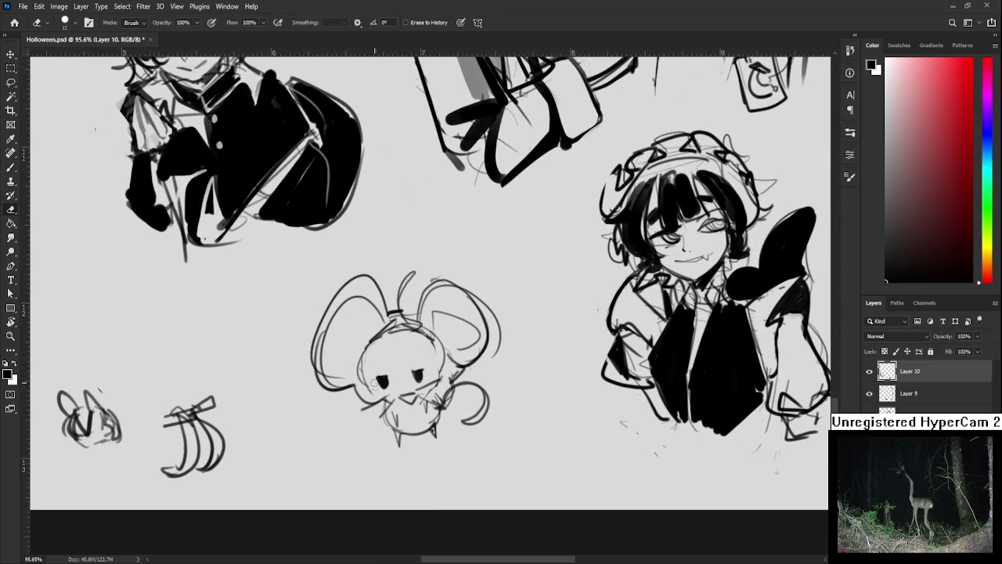
{"action": "key", "text": "l"}
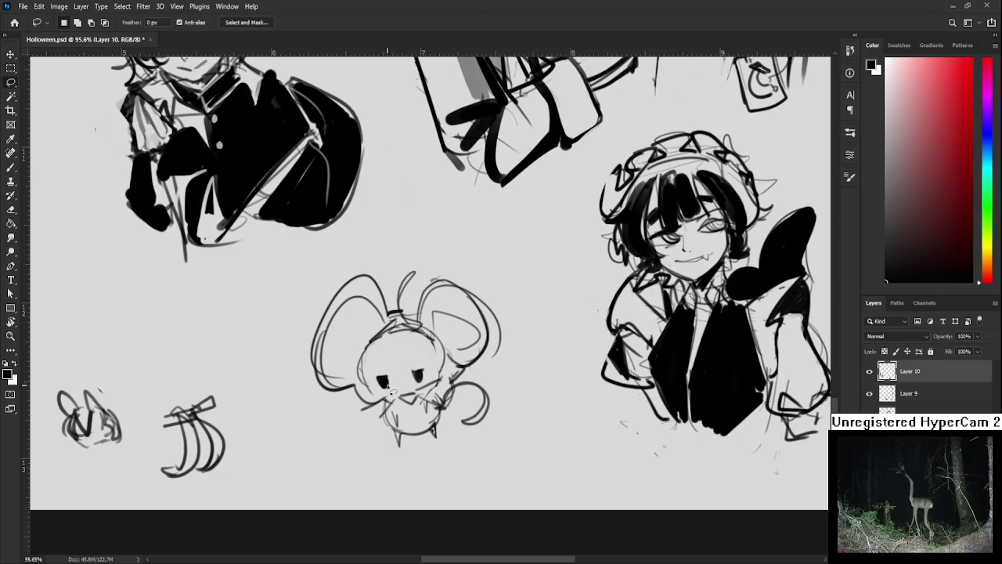
{"action": "key", "text": "ctrl+t"}
{"action": "left_click_drag", "start_coordinate": [366, 382], "coordinate": [389, 385]}
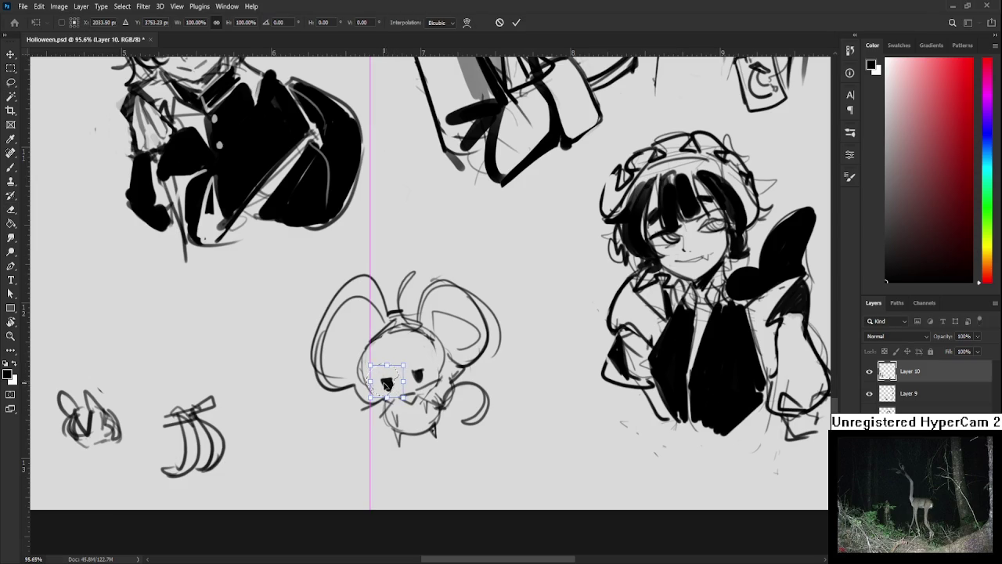
{"action": "key", "text": "Return"}
{"action": "key", "text": "ctrl+d"}
- Lasso the right eye and transform it into a narrower, slanted shape
{"action": "left_click_drag", "start_coordinate": [420, 362], "coordinate": [433, 358]}
{"action": "key", "text": "ctrl+t"}
{"action": "key", "text": "Return"}
{"action": "key", "text": "ctrl+d"}
{"action": "key", "text": "b"}
{"action": "scroll", "coordinate": [392, 344], "scroll_direction": "down", "scroll_amount": 5}
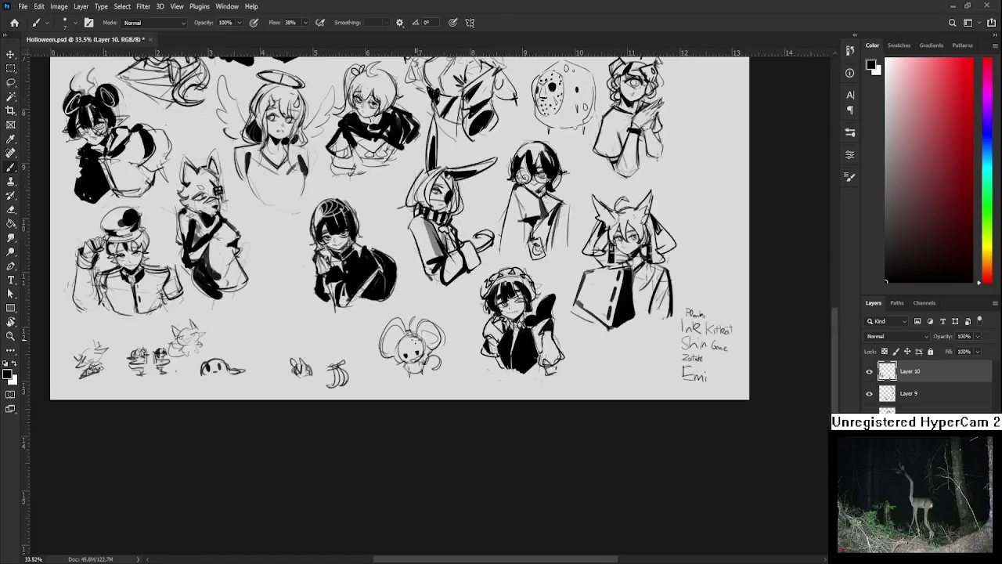
{"action": "scroll", "coordinate": [433, 391], "scroll_direction": "up", "scroll_amount": 2}
{"action": "scroll", "coordinate": [432, 391], "scroll_direction": "up", "scroll_amount": 2}
{"action": "scroll", "coordinate": [432, 390], "scroll_direction": "up", "scroll_amount": 2}
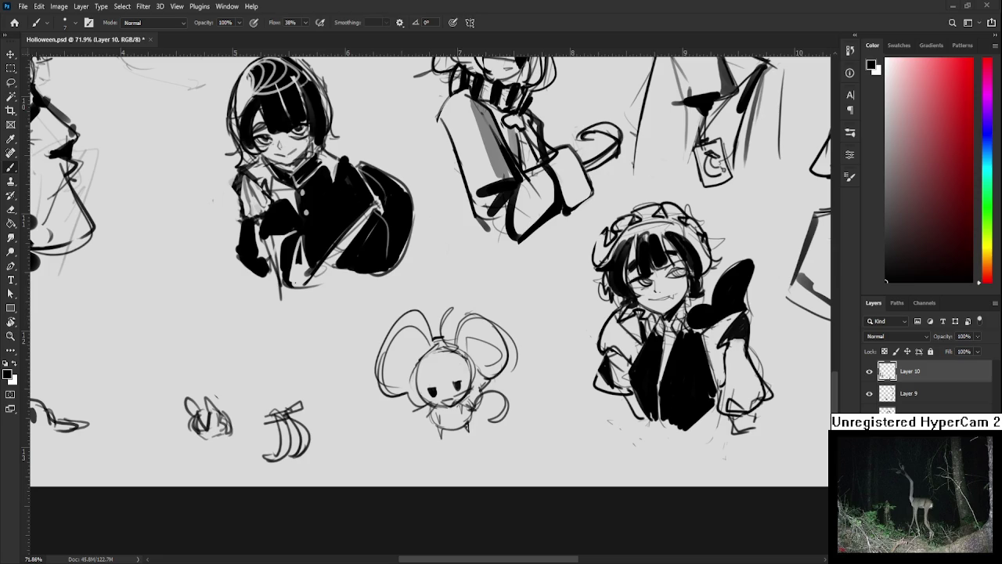
{"action": "scroll", "coordinate": [447, 400], "scroll_direction": "down", "scroll_amount": 3}
{"action": "scroll", "coordinate": [447, 400], "scroll_direction": "down", "scroll_amount": 2}
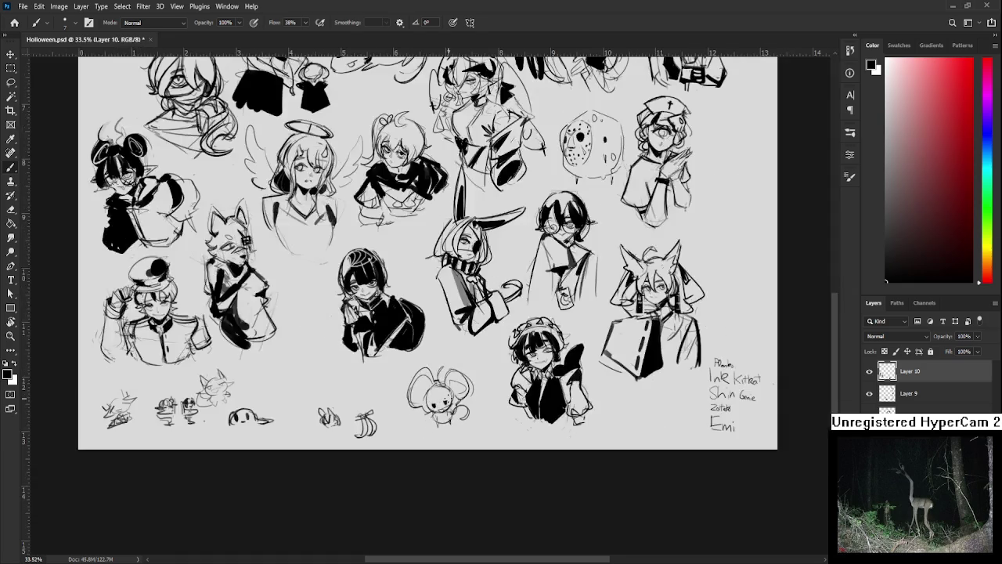
{"action": "key", "text": "bracketright"}
{"action": "key", "text": "bracketright"}
{"action": "key", "text": "bracketright"}
{"action": "left_click_drag", "start_coordinate": [424, 382], "coordinate": [423, 400]}
{"action": "key", "text": "ctrl+z"}
{"action": "left_click_drag", "start_coordinate": [423, 380], "coordinate": [420, 401]}
- Paint the mouse's right and left ears solid black, undoing and erasing touch-ups as needed
{"action": "left_click_drag", "start_coordinate": [460, 376], "coordinate": [454, 395]}
{"action": "key", "text": "ctrl+z"}
{"action": "key", "text": "ctrl+z"}
{"action": "key", "text": "ctrl+z"}
{"action": "key", "text": "ctrl+z"}
{"action": "left_click_drag", "start_coordinate": [456, 380], "coordinate": [457, 396]}
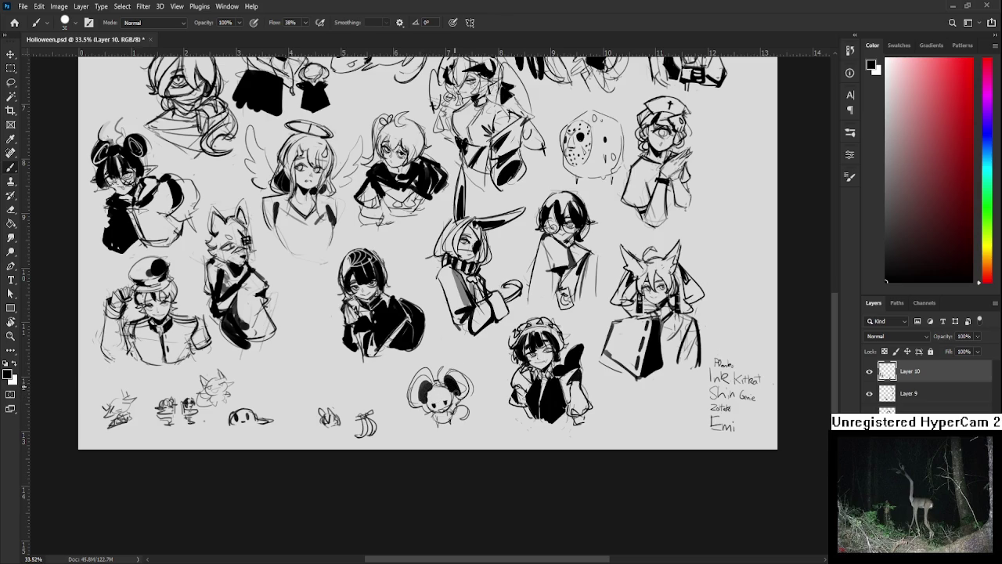
{"action": "key", "text": "e"}
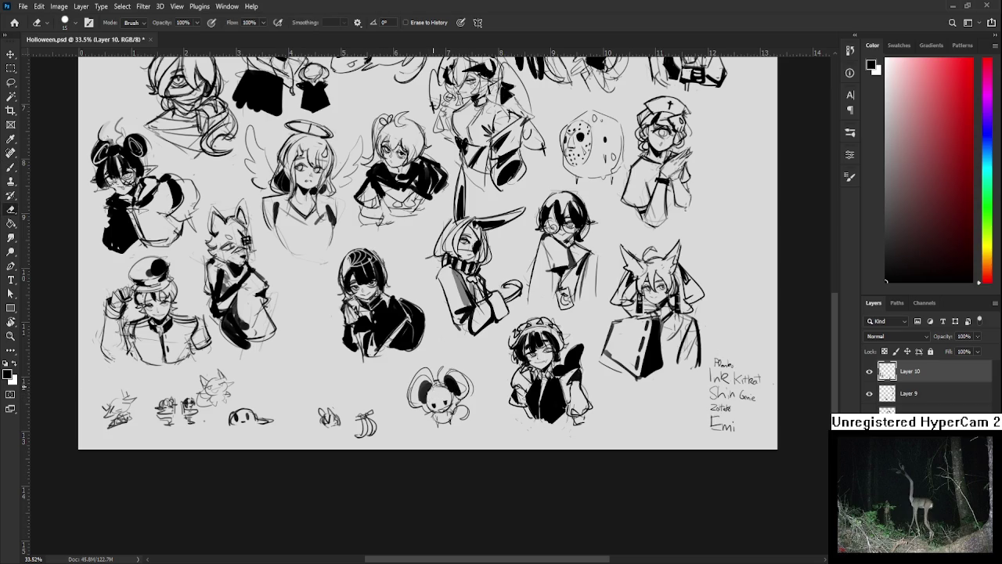
{"action": "left_click_drag", "start_coordinate": [417, 396], "coordinate": [420, 398]}
{"action": "key", "text": "b"}
{"action": "mouse_move", "coordinate": [423, 382]}
{"action": "left_mouse_down"}
{"action": "mouse_move", "coordinate": [425, 395]}
{"action": "mouse_move", "coordinate": [460, 379]}
{"action": "left_mouse_up"}
{"action": "key", "text": "e"}
{"action": "key", "text": "b"}
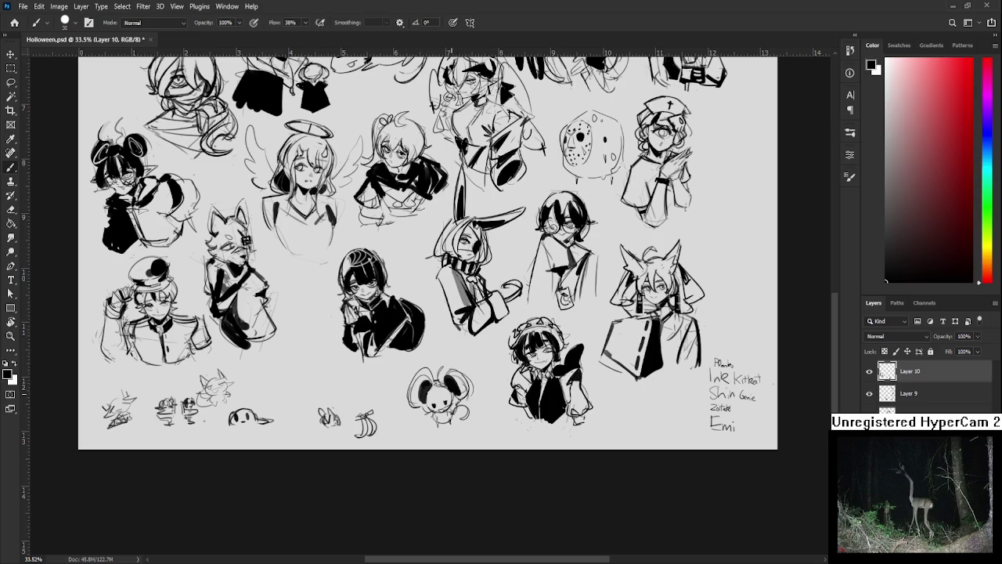
{"action": "scroll", "coordinate": [458, 388], "scroll_direction": "down", "scroll_amount": 3, "text": "alt"}
{"action": "scroll", "coordinate": [458, 387], "scroll_direction": "up", "scroll_amount": 5, "text": "alt"}
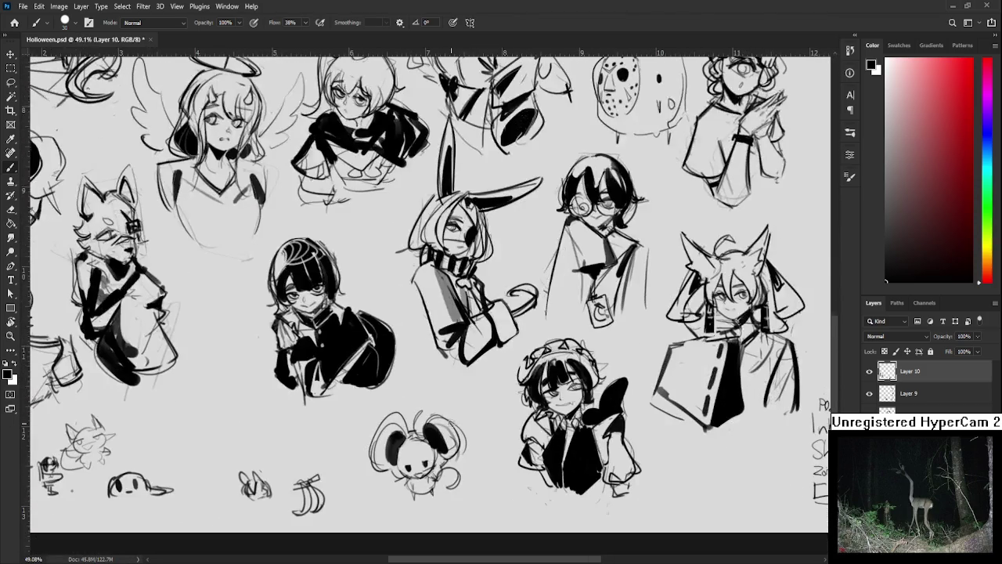
{"action": "key", "text": "l"}
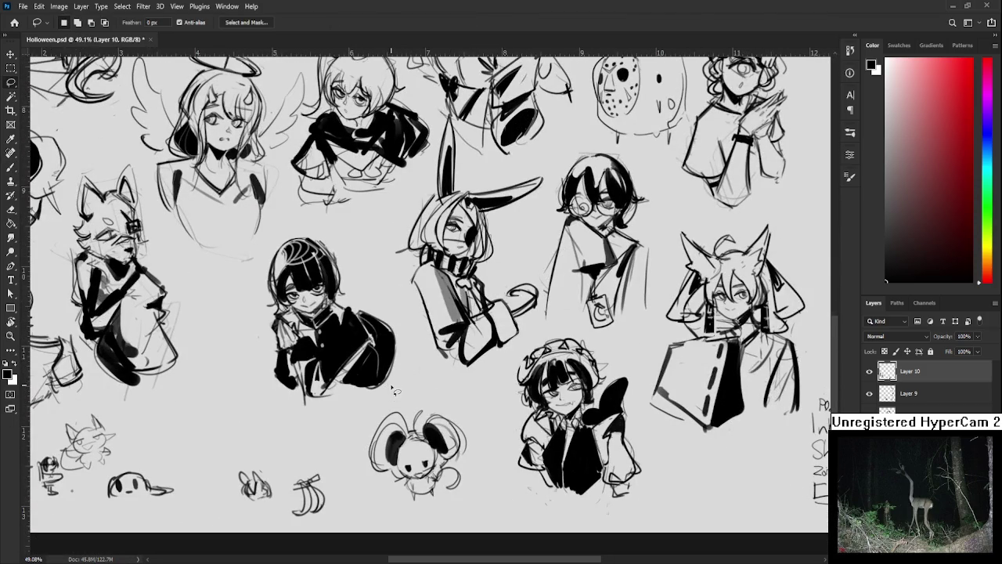
{"action": "mouse_move", "coordinate": [394, 390]}
{"action": "left_mouse_down"}
{"action": "mouse_move", "coordinate": [367, 418]}
{"action": "mouse_move", "coordinate": [391, 385]}
{"action": "left_mouse_up"}
{"action": "key", "text": "ctrl+t"}
{"action": "left_click_drag", "start_coordinate": [491, 531], "coordinate": [473, 542]}
{"action": "left_click_drag", "start_coordinate": [498, 395], "coordinate": [505, 403]}
{"action": "key", "text": "Return"}
{"action": "key", "text": "ctrl+d"}
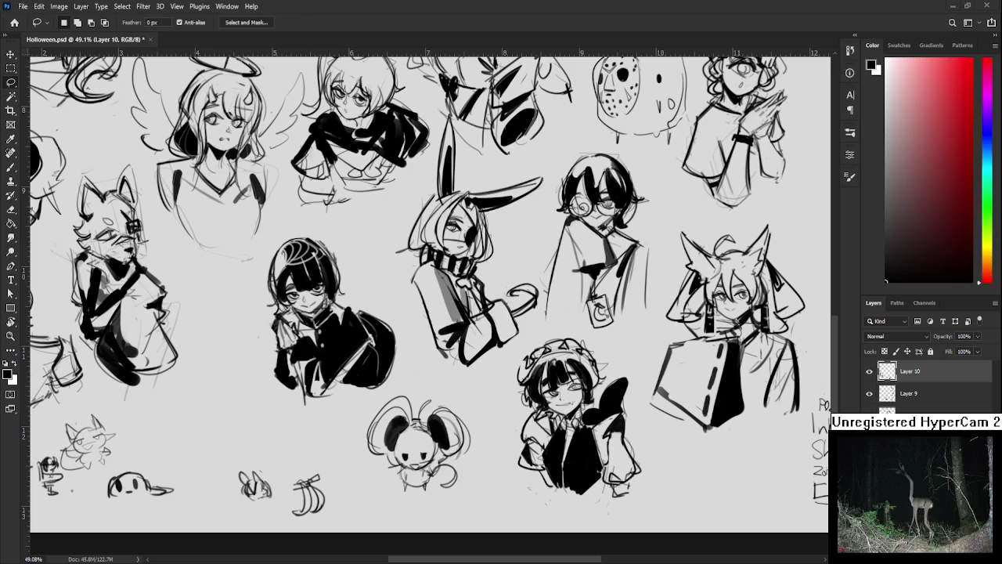
{"action": "scroll", "coordinate": [474, 430], "scroll_direction": "down", "scroll_amount": 3}
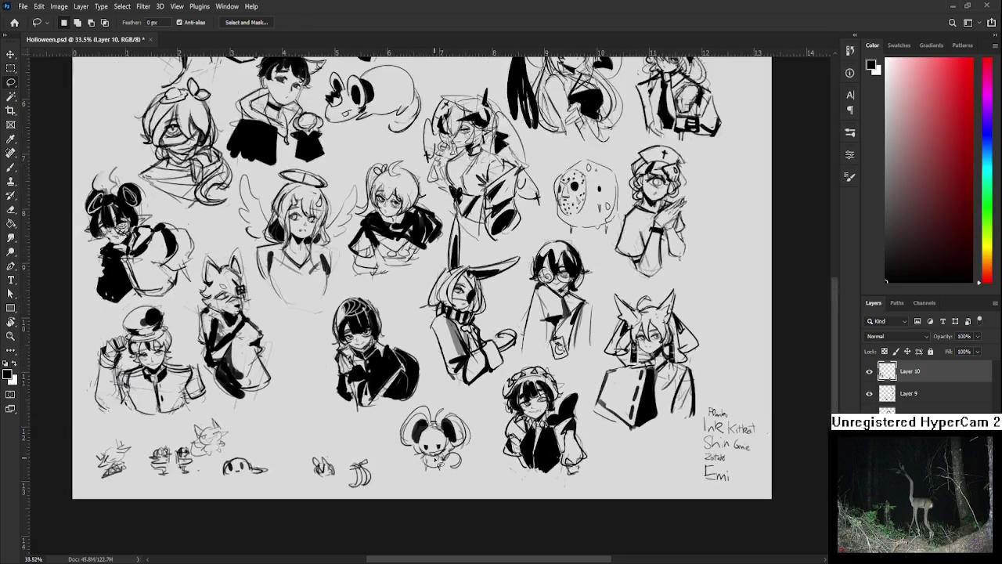
{"action": "scroll", "coordinate": [470, 427], "scroll_direction": "up", "scroll_amount": 4}
{"action": "scroll", "coordinate": [470, 422], "scroll_direction": "up", "scroll_amount": 1}
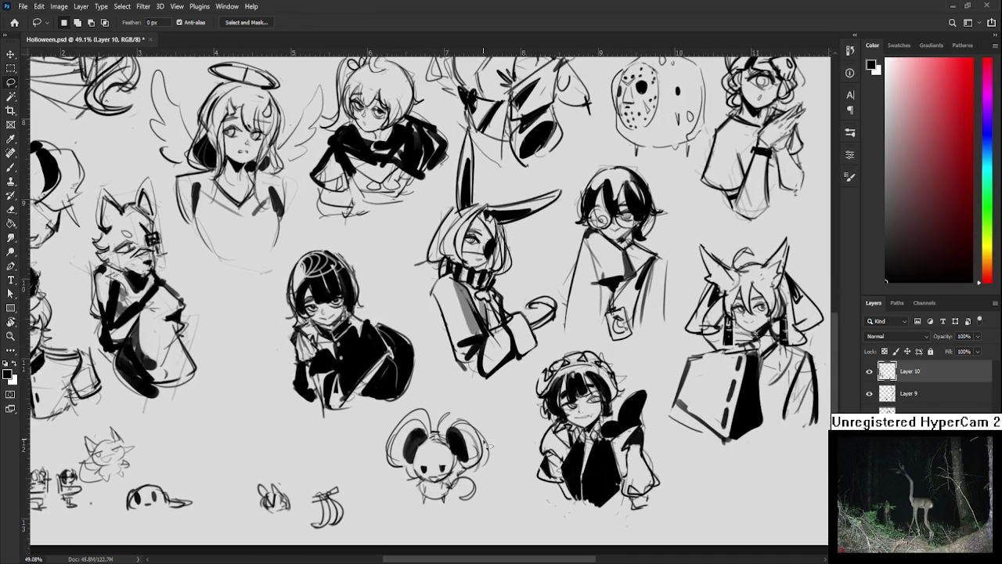
{"action": "key", "text": "e"}
{"action": "key", "text": "b"}
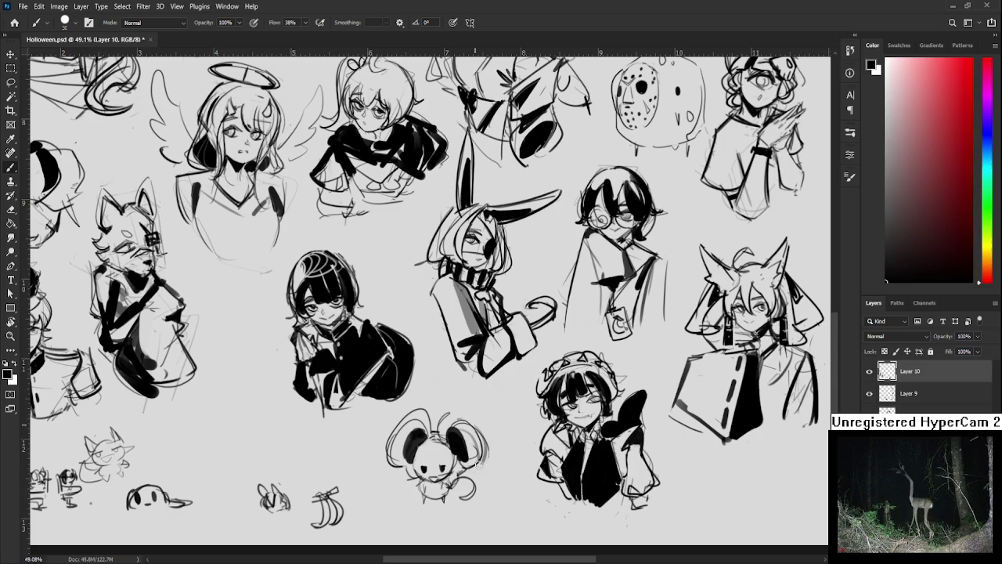
{"action": "key", "text": "bracketleft"}
{"action": "key", "text": "bracketleft"}
{"action": "key", "text": "bracketleft"}
{"action": "key", "text": "e"}
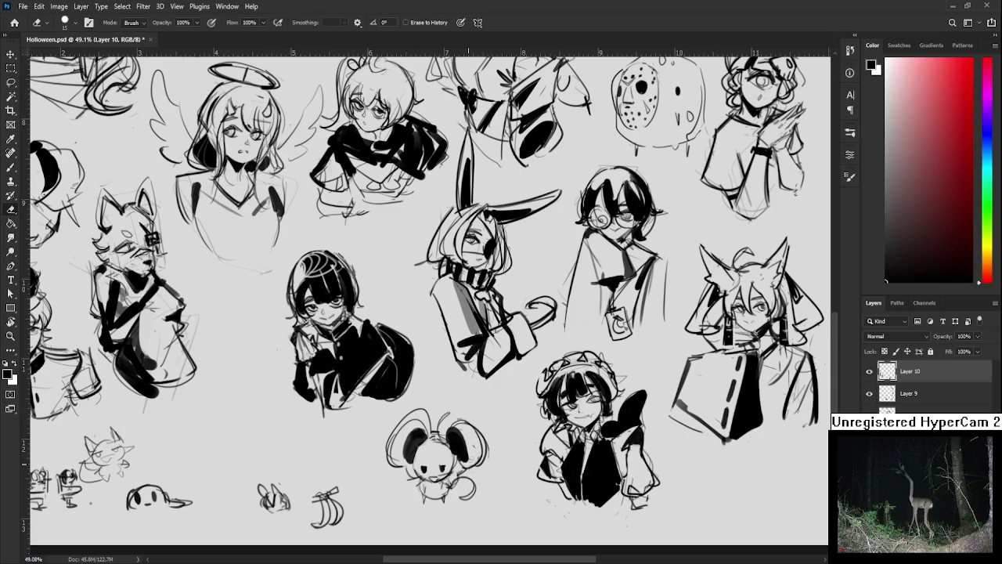
{"action": "key", "text": "b"}
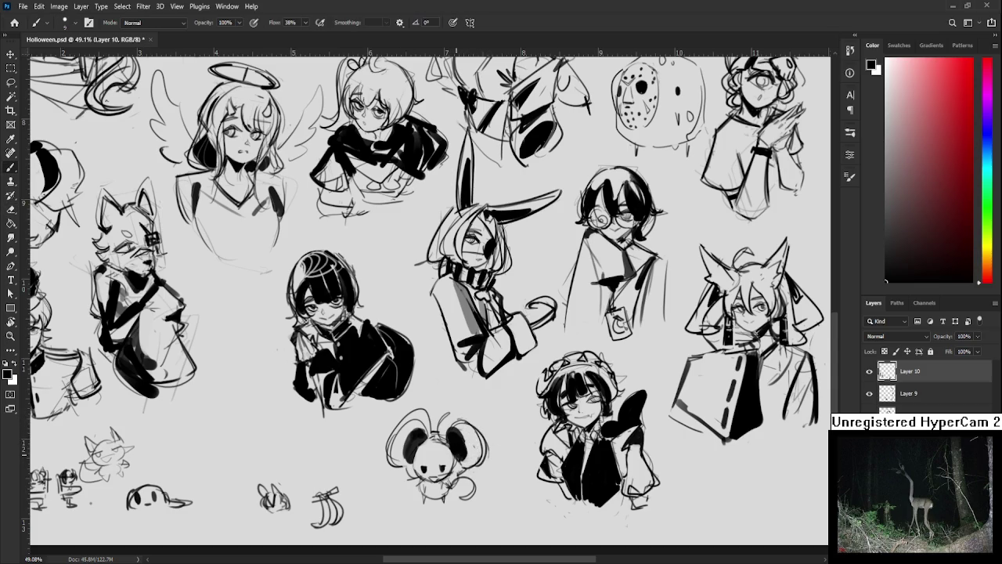
{"action": "key", "text": "e"}
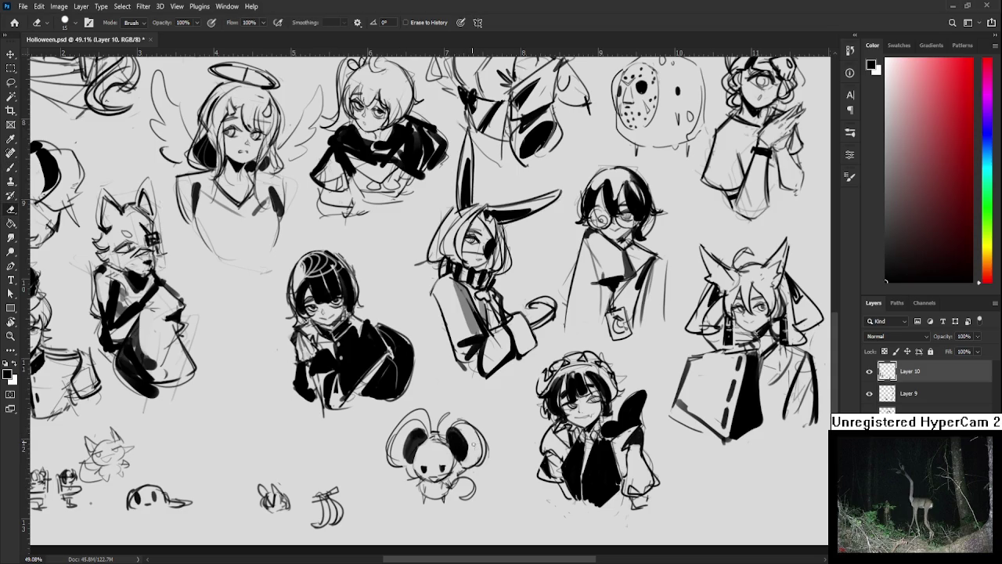
{"action": "key", "text": "b"}
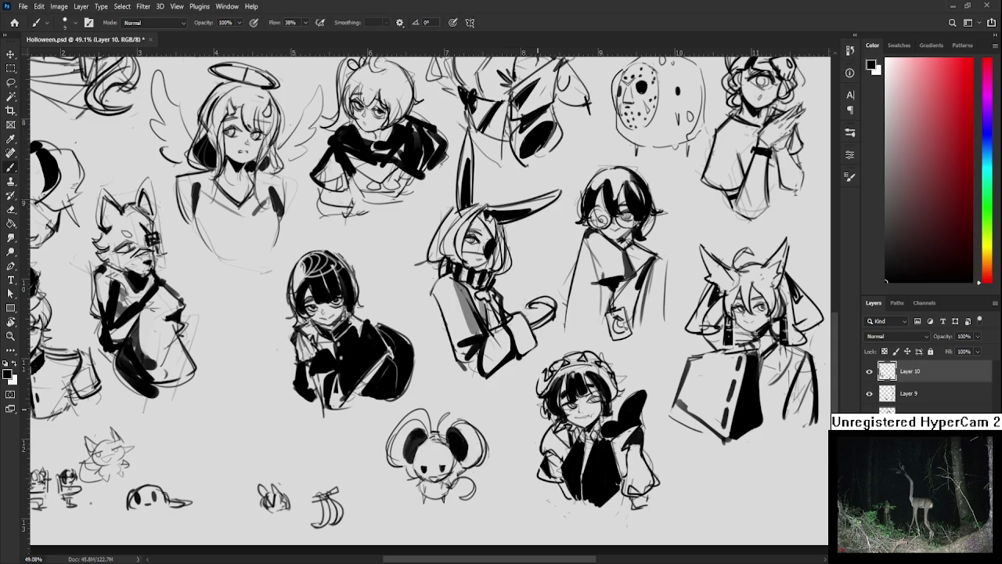
{"action": "scroll", "coordinate": [537, 313], "scroll_direction": "down", "scroll_amount": 6}
{"action": "scroll", "coordinate": [468, 407], "scroll_direction": "up", "scroll_amount": 3}
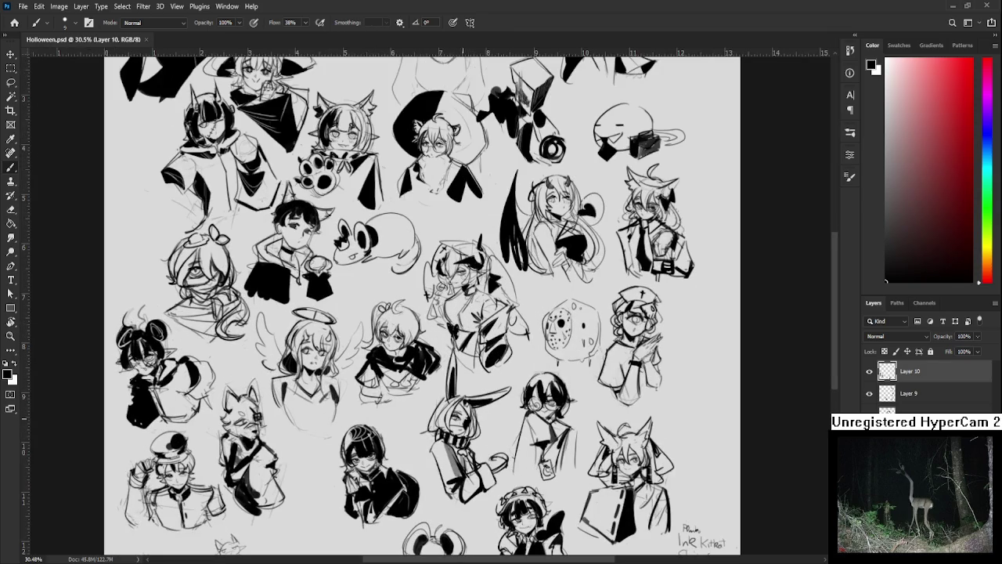
- Lasso the mouse doodle near the bottom and transform it further to the left
{"action": "key", "text": "l"}
{"action": "scroll", "coordinate": [451, 509], "scroll_direction": "down", "scroll_amount": 3}
{"action": "mouse_move", "coordinate": [394, 394]}
{"action": "left_mouse_down"}
{"action": "mouse_move", "coordinate": [292, 397]}
{"action": "mouse_move", "coordinate": [298, 405]}
{"action": "left_mouse_up"}
{"action": "key", "text": "ctrl+t"}
{"action": "key", "text": "Return"}
{"action": "scroll", "coordinate": [388, 359], "scroll_direction": "down", "scroll_amount": 3}
{"action": "scroll", "coordinate": [394, 420], "scroll_direction": "up", "scroll_amount": 2}
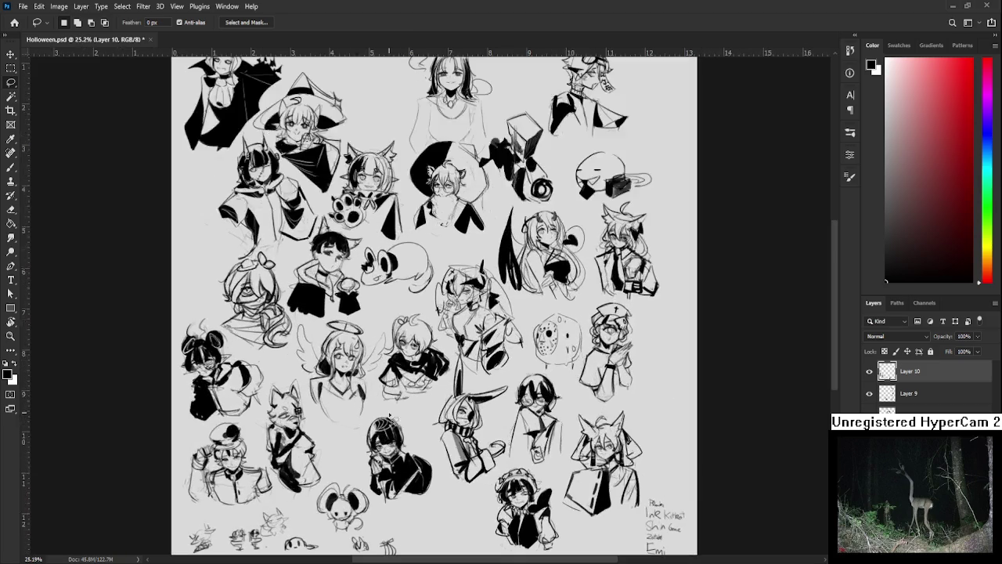
- Switch to the Eraser and pan over to the fox bust and signatures
{"action": "key", "text": "e"}
{"action": "scroll", "coordinate": [287, 491], "scroll_direction": "up", "scroll_amount": 3}
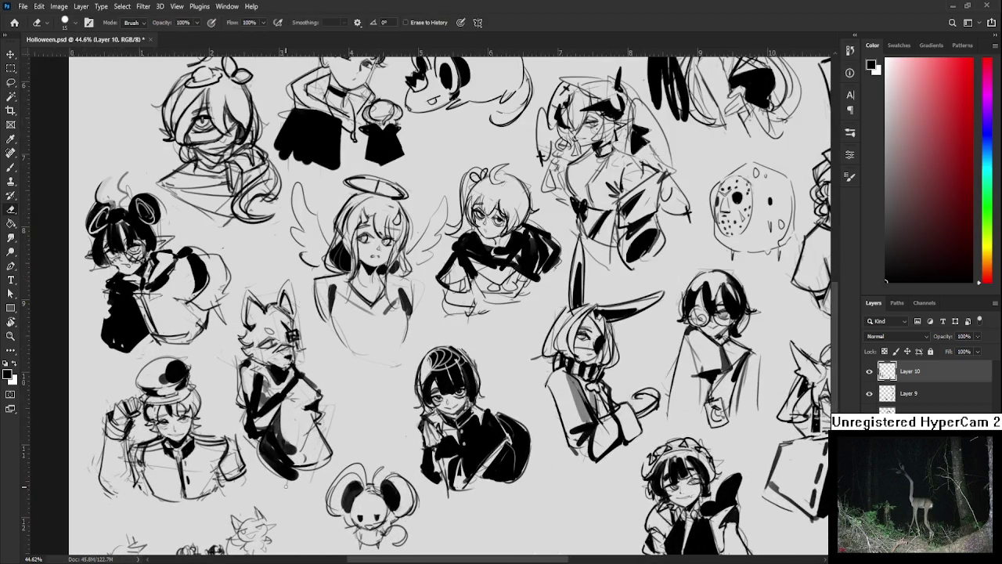
{"action": "scroll", "coordinate": [333, 409], "scroll_direction": "down", "scroll_amount": 2}
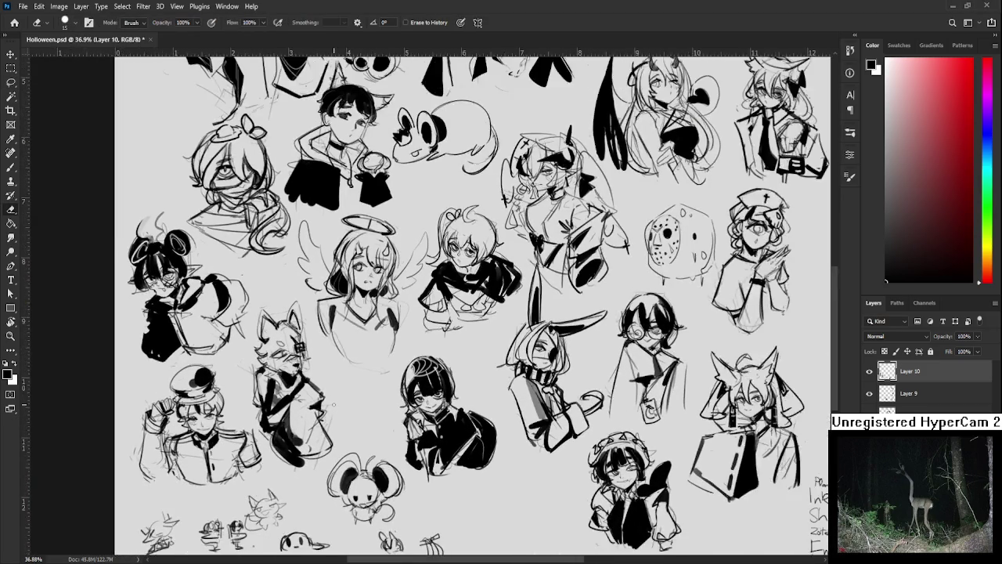
{"action": "scroll", "coordinate": [333, 408], "scroll_direction": "down", "scroll_amount": 1}
{"action": "scroll", "coordinate": [333, 407], "scroll_direction": "down", "scroll_amount": 1}
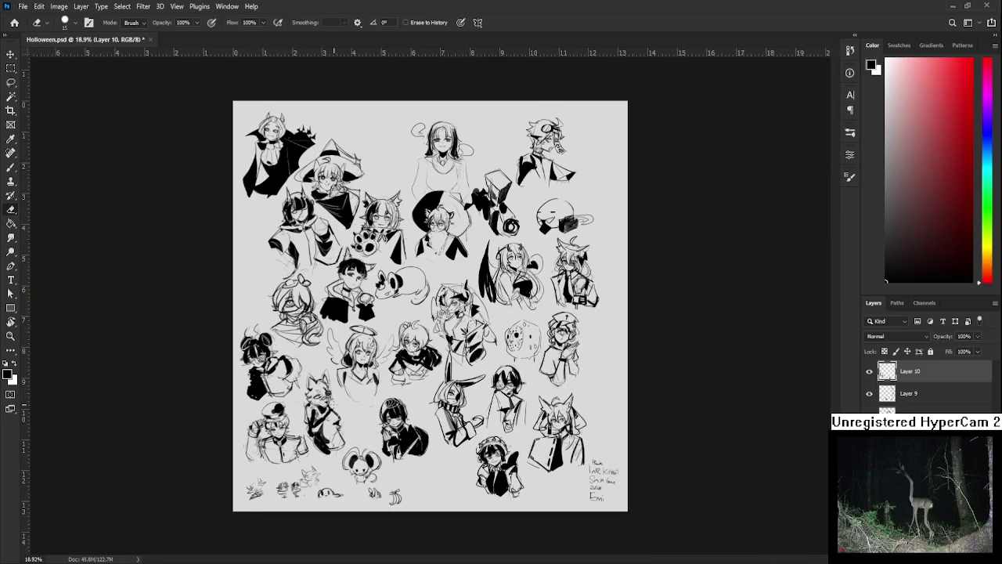
{"action": "scroll", "coordinate": [333, 407], "scroll_direction": "down", "scroll_amount": 1}
{"action": "scroll", "coordinate": [415, 339], "scroll_direction": "up", "scroll_amount": 2}
{"action": "scroll", "coordinate": [405, 384], "scroll_direction": "up", "scroll_amount": 2}
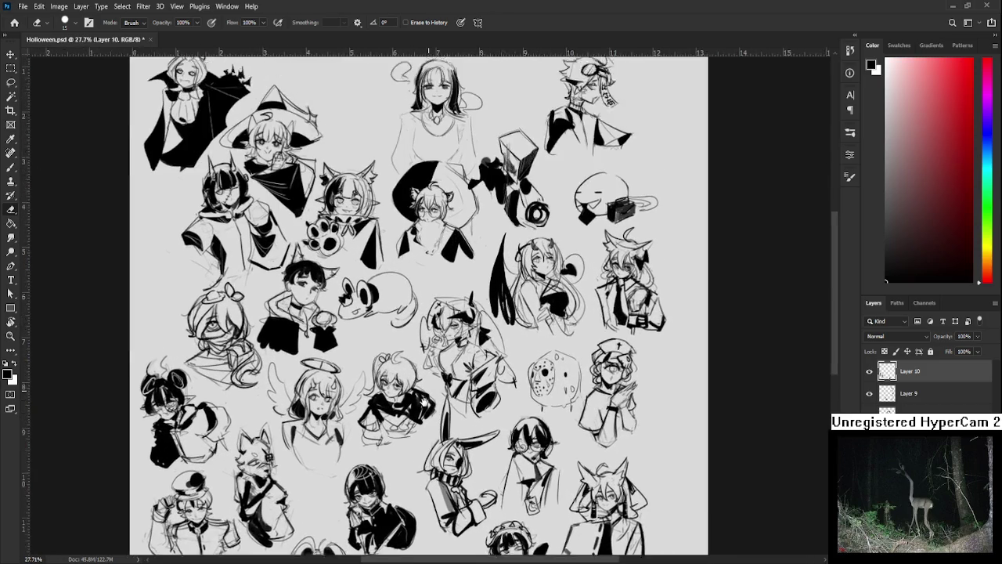
{"action": "scroll", "coordinate": [410, 430], "scroll_direction": "down", "scroll_amount": 1}
{"action": "scroll", "coordinate": [411, 431], "scroll_direction": "down", "scroll_amount": 1}
{"action": "scroll", "coordinate": [410, 431], "scroll_direction": "down", "scroll_amount": 1}
{"action": "scroll", "coordinate": [409, 429], "scroll_direction": "up", "scroll_amount": 1}
{"action": "scroll", "coordinate": [439, 438], "scroll_direction": "up", "scroll_amount": 1}
{"action": "scroll", "coordinate": [509, 462], "scroll_direction": "up", "scroll_amount": 2}
{"action": "scroll", "coordinate": [610, 493], "scroll_direction": "up", "scroll_amount": 2}
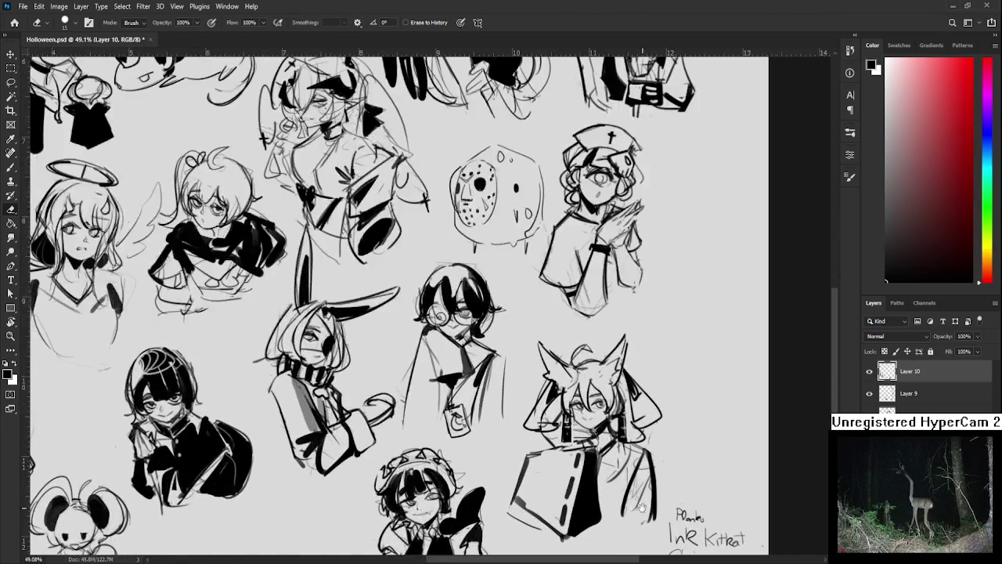
{"action": "left_click_drag", "start_coordinate": [642, 507], "coordinate": [480, 400]}
{"action": "scroll", "coordinate": [420, 292], "scroll_direction": "up", "scroll_amount": 2}
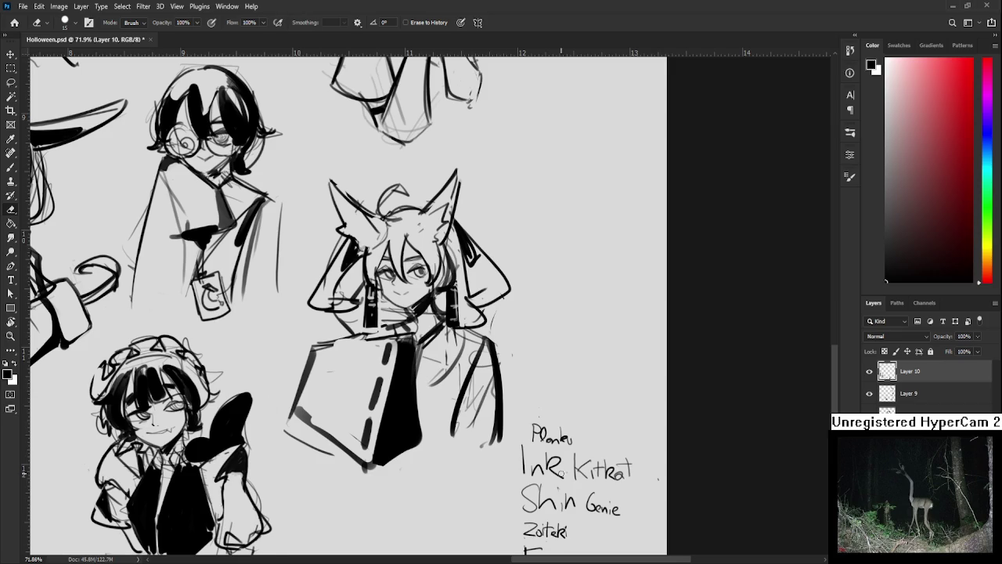
- Toggle layer visibility to check which strokes Layer 10 holds
{"action": "scroll", "coordinate": [562, 473], "scroll_direction": "down", "scroll_amount": 3}
{"action": "scroll", "coordinate": [509, 407], "scroll_direction": "down", "scroll_amount": 1}
{"action": "scroll", "coordinate": [454, 354], "scroll_direction": "up", "scroll_amount": 2}
{"action": "scroll", "coordinate": [454, 355], "scroll_direction": "up", "scroll_amount": 1}
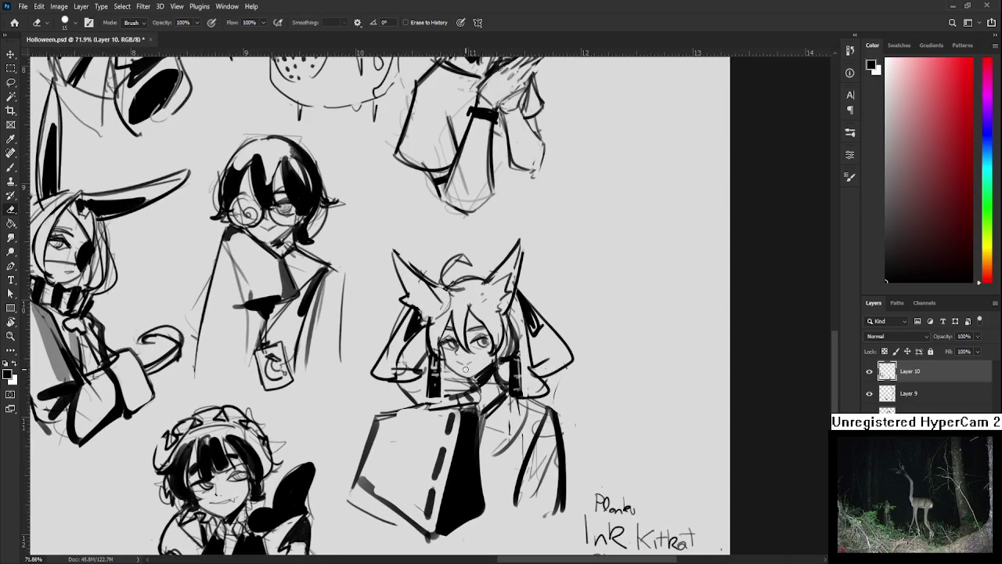
{"action": "scroll", "coordinate": [469, 363], "scroll_direction": "down", "scroll_amount": 2}
{"action": "scroll", "coordinate": [478, 368], "scroll_direction": "down", "scroll_amount": 1}
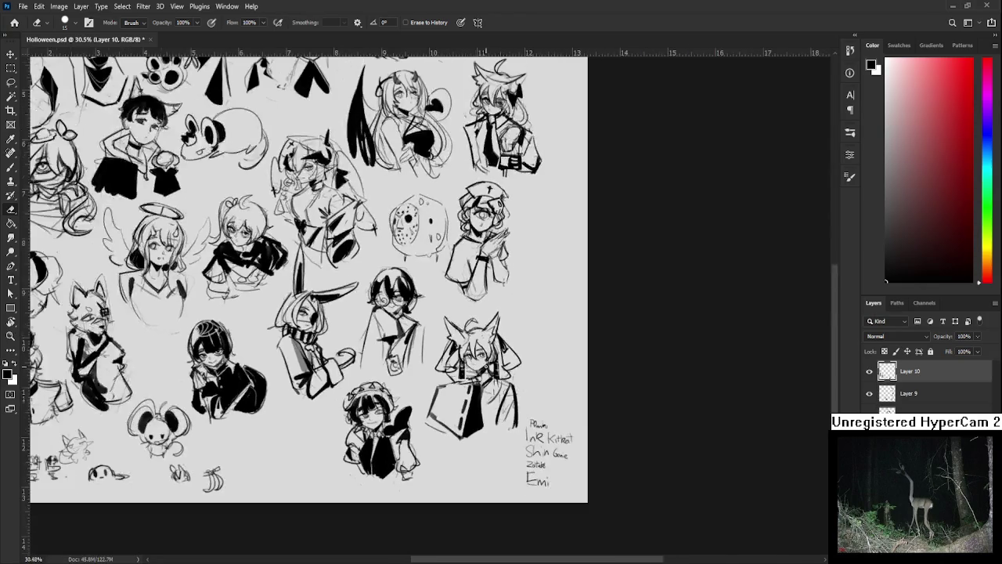
{"action": "scroll", "coordinate": [493, 376], "scroll_direction": "up", "scroll_amount": 3}
{"action": "scroll", "coordinate": [500, 380], "scroll_direction": "down", "scroll_amount": 1}
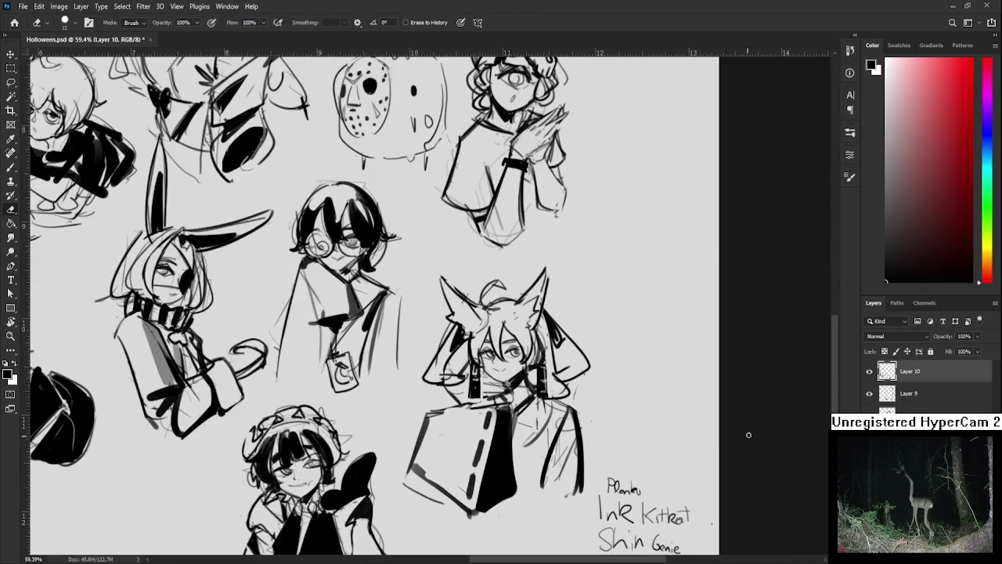
{"action": "left_click", "coordinate": [868, 392]}
{"action": "left_click", "coordinate": [868, 392]}
{"action": "left_click", "coordinate": [869, 372]}
{"action": "left_click", "coordinate": [869, 371]}
- Copy the fox's tie to Layer 11, move it below Layer 10 and merge it into Layer 9
{"action": "key", "text": "l"}
{"action": "left_click_drag", "start_coordinate": [488, 547], "coordinate": [523, 517]}
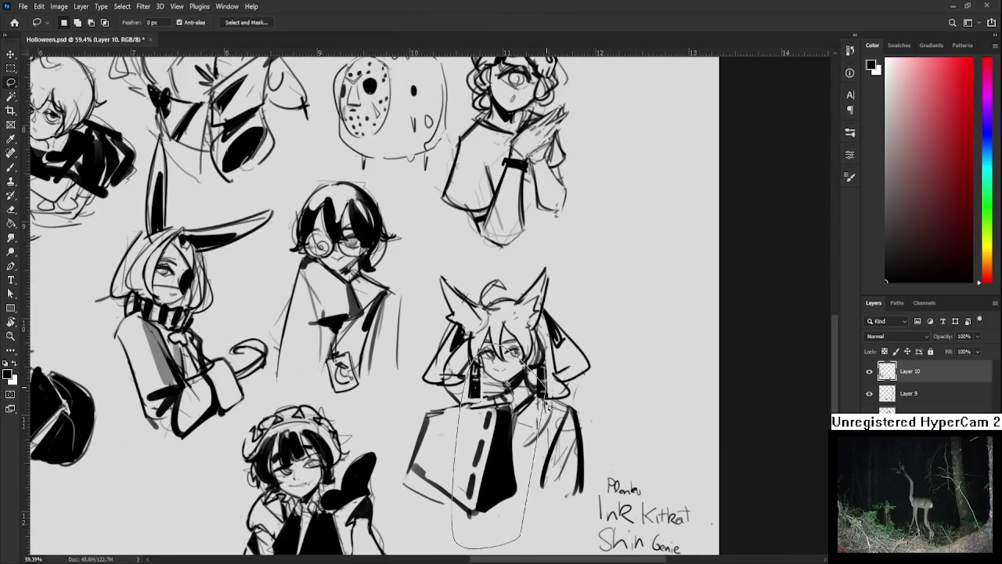
{"action": "key", "text": "ctrl+j"}
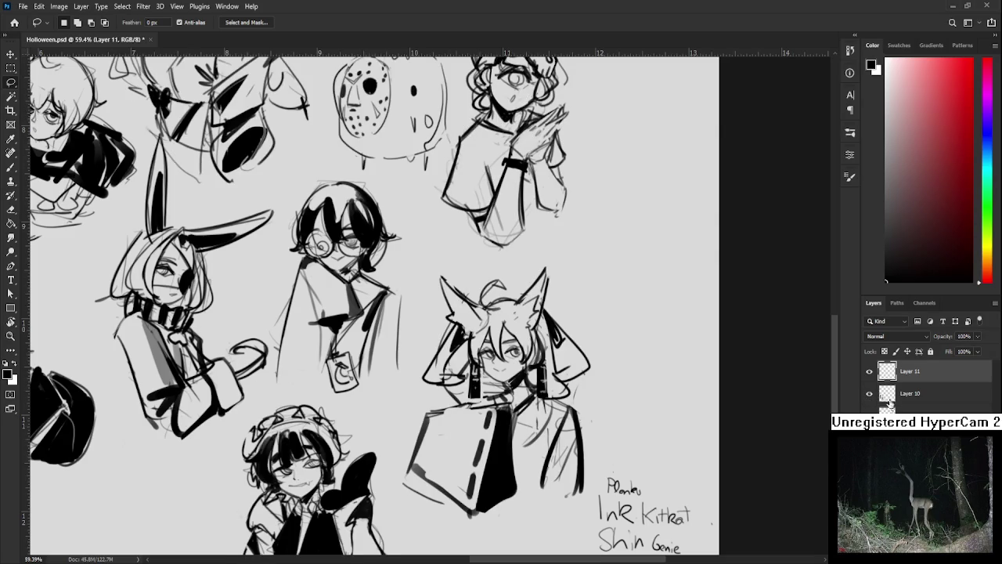
{"action": "left_click_drag", "start_coordinate": [908, 373], "coordinate": [887, 407]}
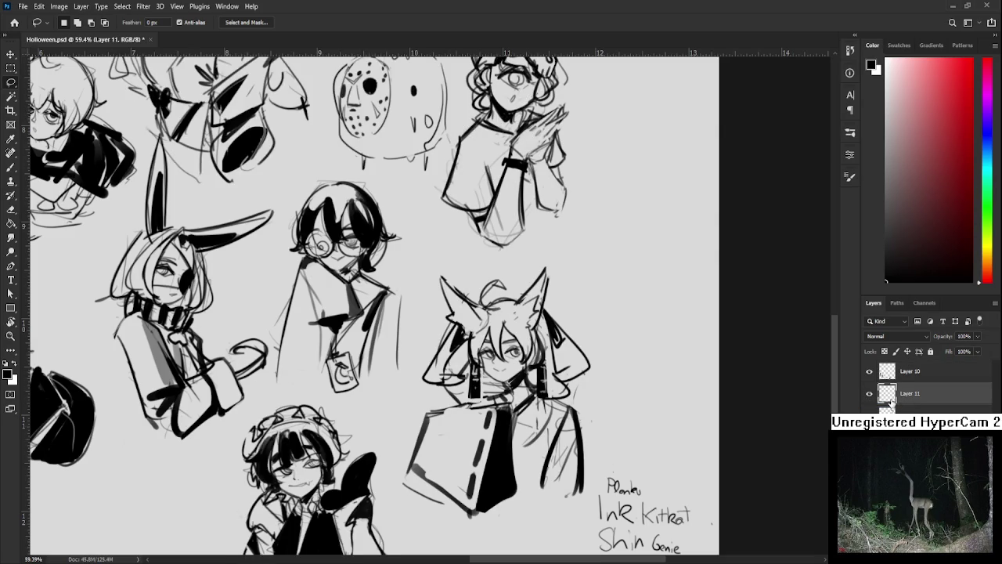
{"action": "key", "text": "ctrl+e"}
{"action": "double_click", "coordinate": [869, 394]}
{"action": "key", "text": "ctrl+0"}
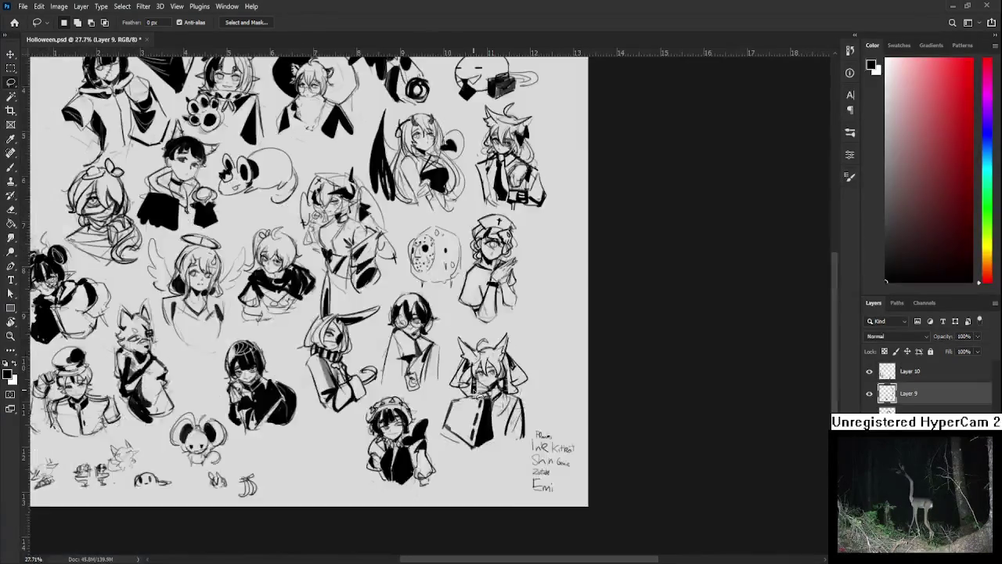
- On Layer 10, redraw the mouse's forehead mark as a spiky crown
{"action": "scroll", "coordinate": [474, 394], "scroll_direction": "down", "scroll_amount": 3}
{"action": "scroll", "coordinate": [477, 391], "scroll_direction": "down", "scroll_amount": 1}
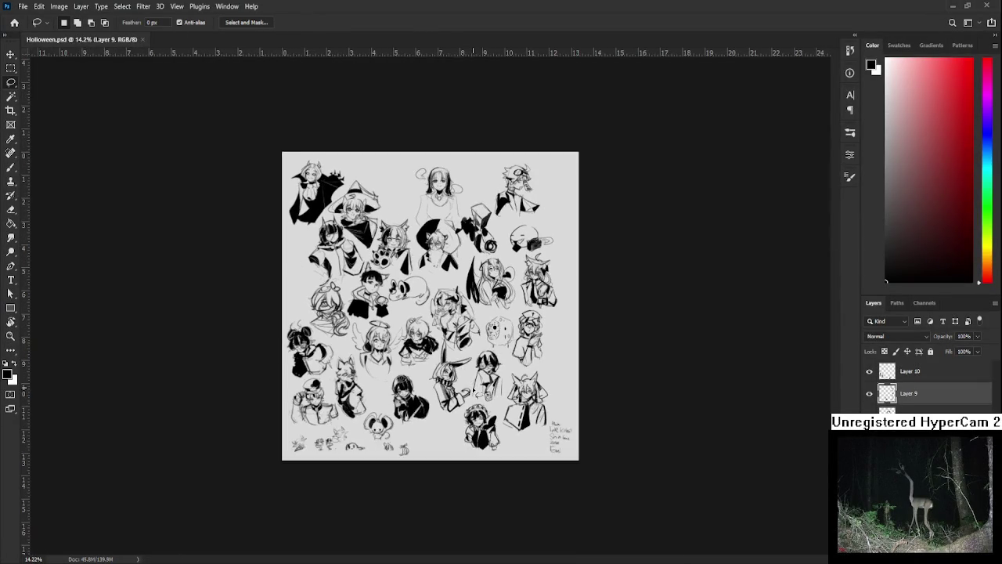
{"action": "scroll", "coordinate": [482, 368], "scroll_direction": "up", "scroll_amount": 3}
{"action": "key", "text": "b"}
{"action": "scroll", "coordinate": [387, 472], "scroll_direction": "up", "scroll_amount": 3}
{"action": "scroll", "coordinate": [387, 471], "scroll_direction": "up", "scroll_amount": 3}
{"action": "scroll", "coordinate": [368, 493], "scroll_direction": "up", "scroll_amount": 2}
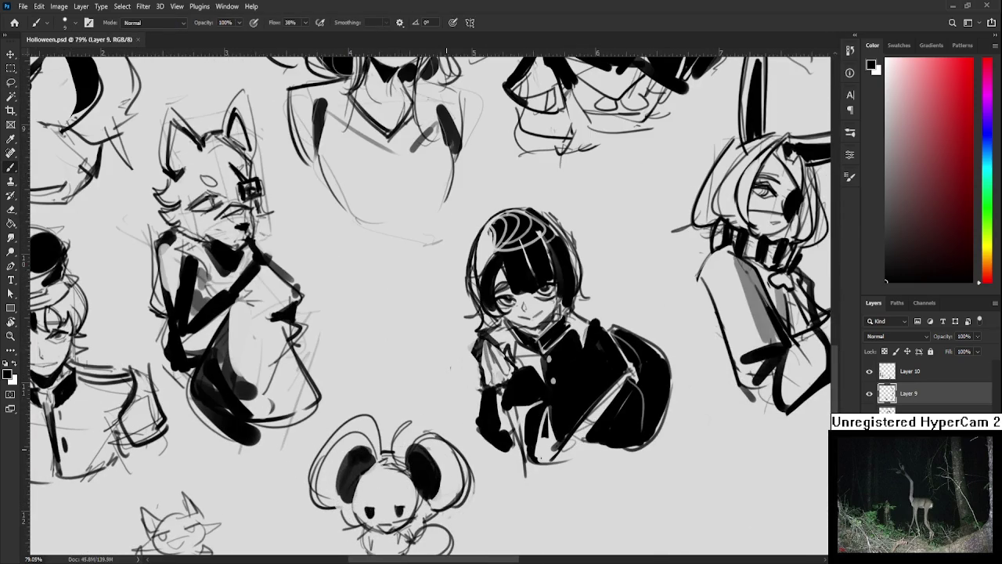
{"action": "left_click", "coordinate": [934, 375]}
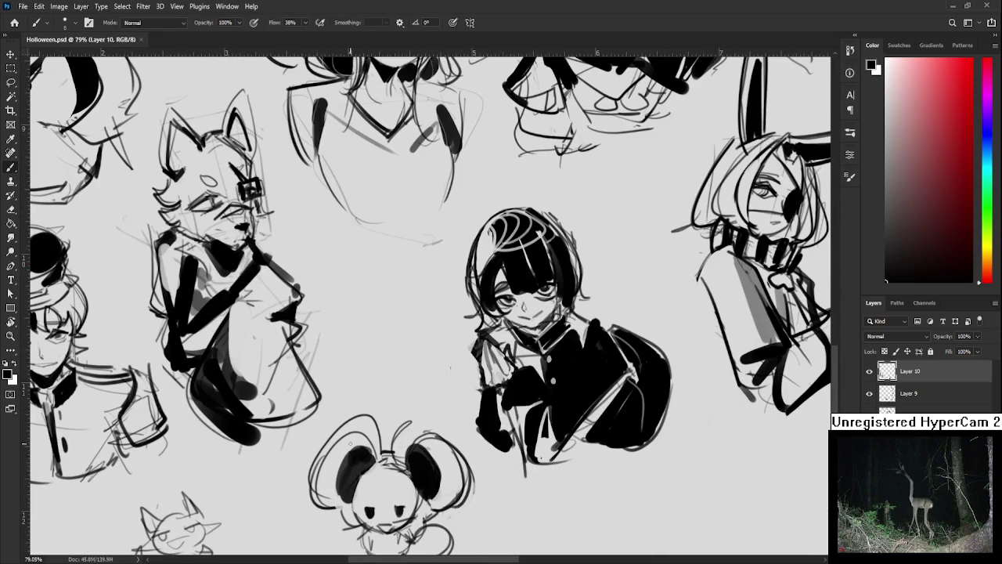
{"action": "mouse_move", "coordinate": [364, 481]}
{"action": "left_mouse_down"}
{"action": "mouse_move", "coordinate": [368, 488]}
{"action": "mouse_move", "coordinate": [377, 471]}
{"action": "mouse_move", "coordinate": [383, 492]}
{"action": "mouse_move", "coordinate": [382, 475]}
{"action": "left_mouse_up"}
{"action": "key", "text": "ctrl+z"}
{"action": "key", "text": "e"}
{"action": "key", "text": "b"}
{"action": "left_click_drag", "start_coordinate": [369, 479], "coordinate": [385, 470]}
- Lasso the hockey-mask sketch and undo an accidental erase of the left-side drawings
{"action": "scroll", "coordinate": [410, 418], "scroll_direction": "down", "scroll_amount": 3}
{"action": "scroll", "coordinate": [411, 418], "scroll_direction": "down", "scroll_amount": 1}
{"action": "scroll", "coordinate": [415, 420], "scroll_direction": "up", "scroll_amount": 1}
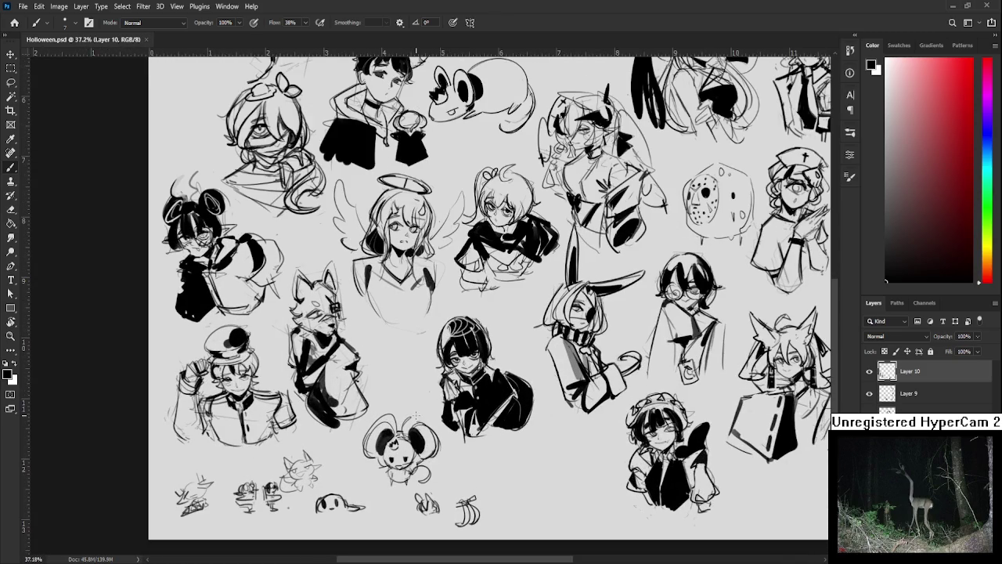
{"action": "scroll", "coordinate": [432, 402], "scroll_direction": "down", "scroll_amount": 1}
{"action": "scroll", "coordinate": [430, 400], "scroll_direction": "down", "scroll_amount": 1}
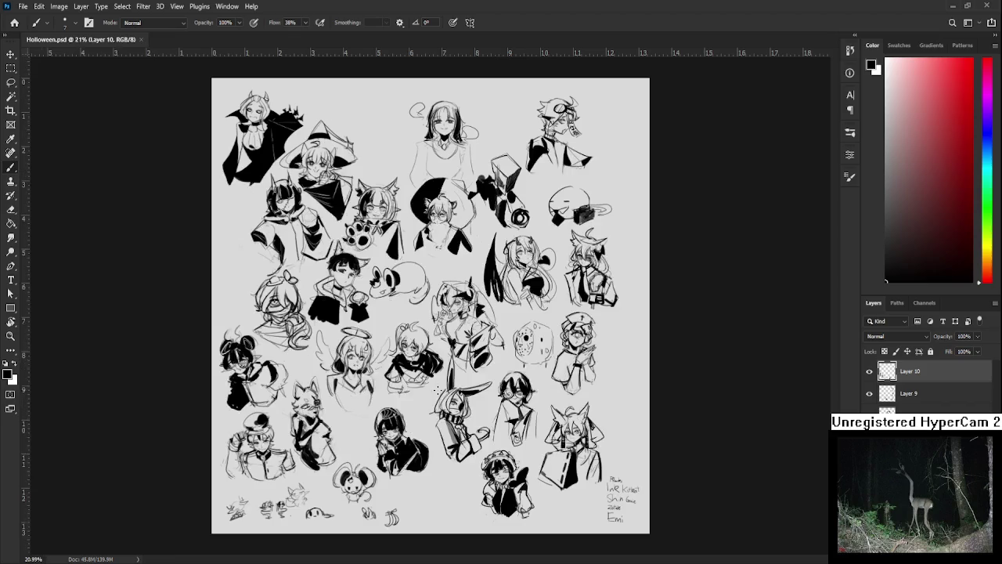
{"action": "scroll", "coordinate": [428, 399], "scroll_direction": "up", "scroll_amount": 1}
{"action": "scroll", "coordinate": [428, 400], "scroll_direction": "down", "scroll_amount": 1}
{"action": "scroll", "coordinate": [428, 399], "scroll_direction": "down", "scroll_amount": 1}
{"action": "scroll", "coordinate": [428, 399], "scroll_direction": "up", "scroll_amount": 3}
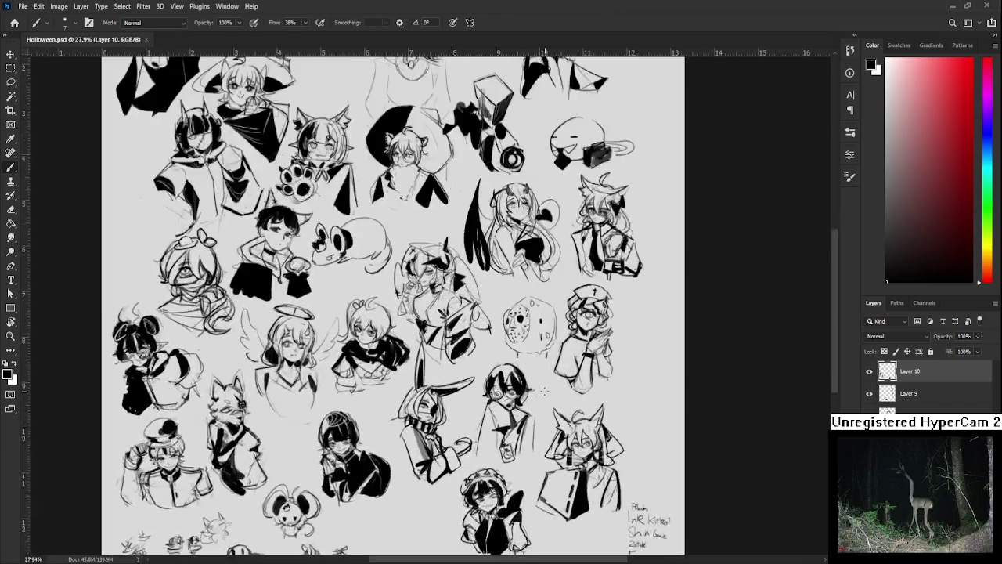
{"action": "scroll", "coordinate": [523, 391], "scroll_direction": "up", "scroll_amount": 1}
{"action": "left_click_drag", "start_coordinate": [523, 391], "coordinate": [409, 484]}
{"action": "key", "text": "l"}
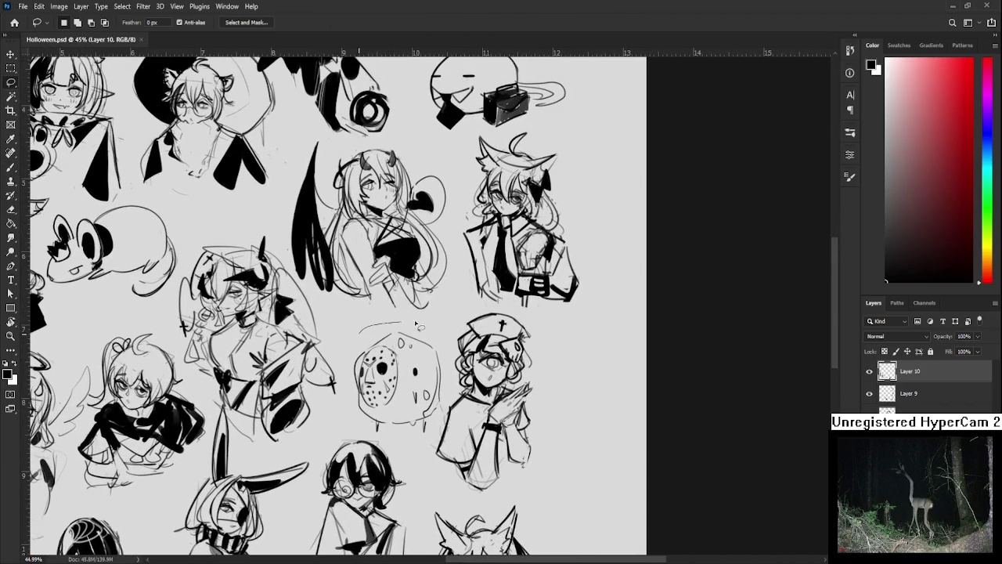
{"action": "left_click_drag", "start_coordinate": [452, 364], "coordinate": [450, 385]}
{"action": "key", "text": "ctrl+shift+i"}
{"action": "key", "text": "Delete"}
{"action": "key", "text": "ctrl+z"}
{"action": "key", "text": "ctrl+z"}
{"action": "key", "text": "ctrl+shift+z"}
{"action": "key", "text": "ctrl+shift+z"}
{"action": "key", "text": "ctrl+z"}
{"action": "key", "text": "ctrl+z"}
{"action": "key", "text": "ctrl+shift+z"}
- On Layer 6, reselect the hockey-mask sketch, skew it about 2 degrees, and deselect
{"action": "left_click", "coordinate": [505, 383], "text": "ctrl"}
{"action": "left_click_drag", "start_coordinate": [379, 326], "coordinate": [435, 472]}
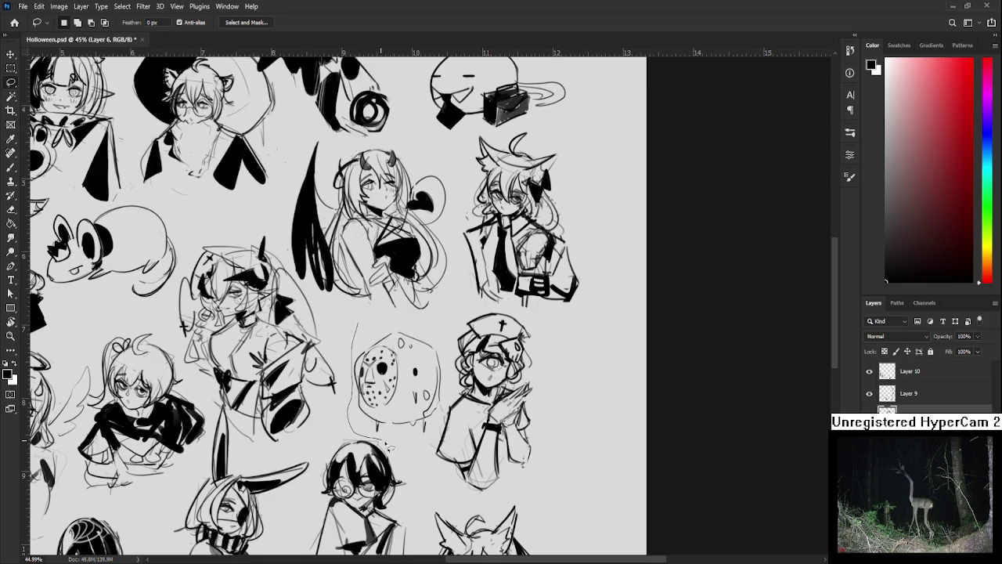
{"action": "left_click_drag", "start_coordinate": [436, 471], "coordinate": [368, 318]}
{"action": "left_click_drag", "start_coordinate": [454, 426], "coordinate": [464, 465], "text": "shift"}
{"action": "key", "text": "ctrl+t"}
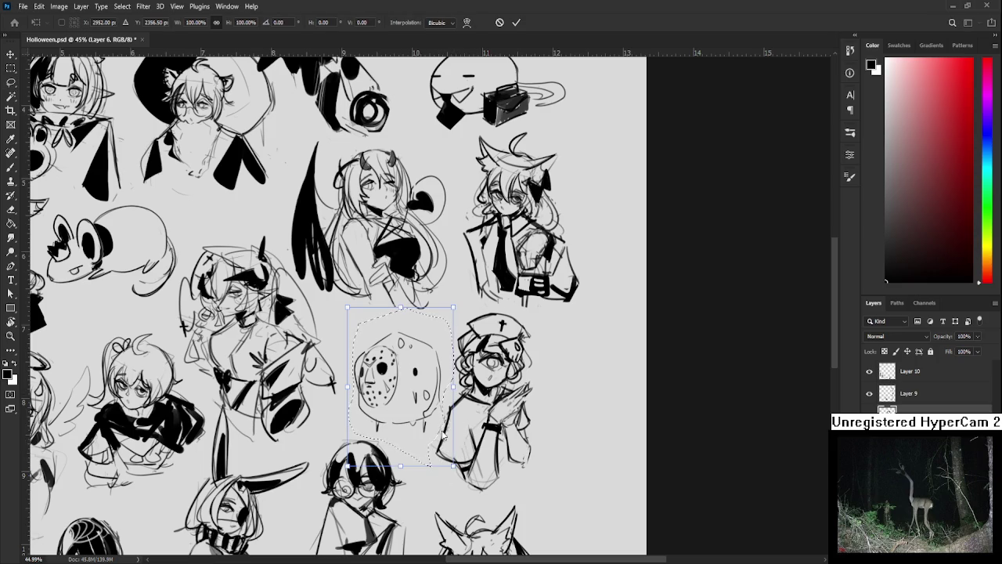
{"action": "left_click_drag", "start_coordinate": [453, 386], "coordinate": [454, 391], "text": "ctrl"}
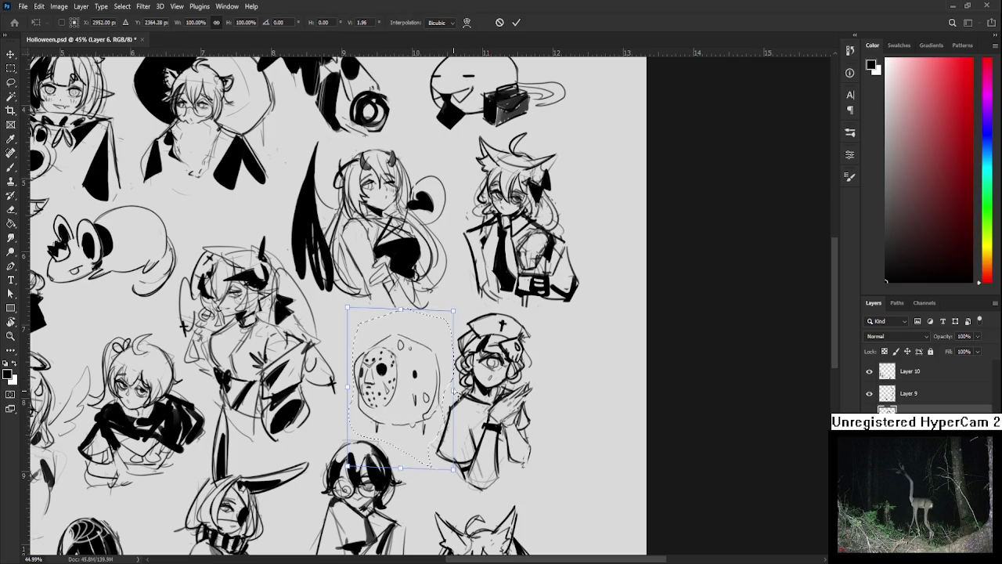
{"action": "key", "text": "Return"}
{"action": "key", "text": "ctrl+d"}
{"action": "scroll", "coordinate": [508, 354], "scroll_direction": "down", "scroll_amount": 5, "text": "alt"}
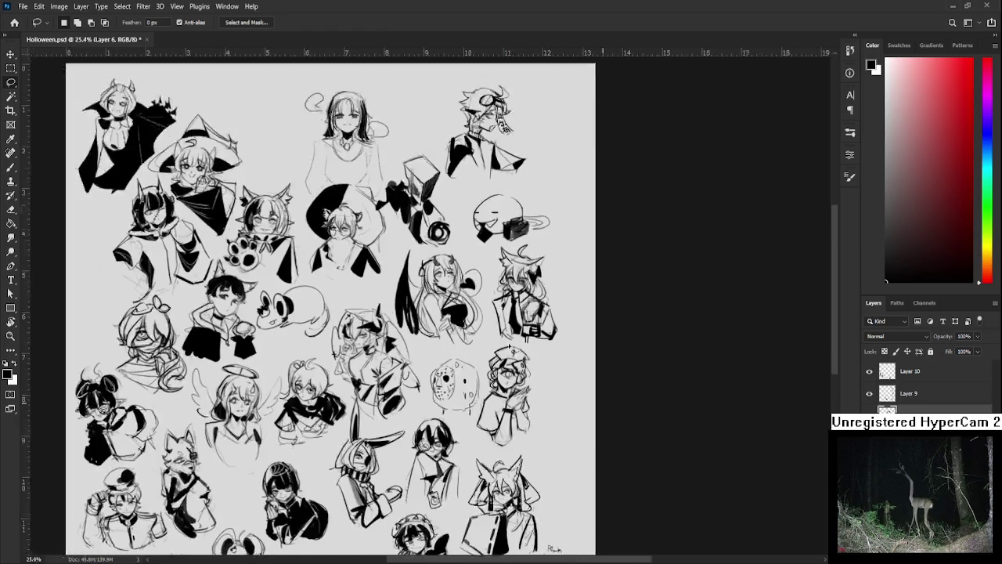
{"action": "scroll", "coordinate": [508, 355], "scroll_direction": "up", "scroll_amount": 1, "text": "alt"}
{"action": "scroll", "coordinate": [508, 354], "scroll_direction": "up", "scroll_amount": 1, "text": "alt"}
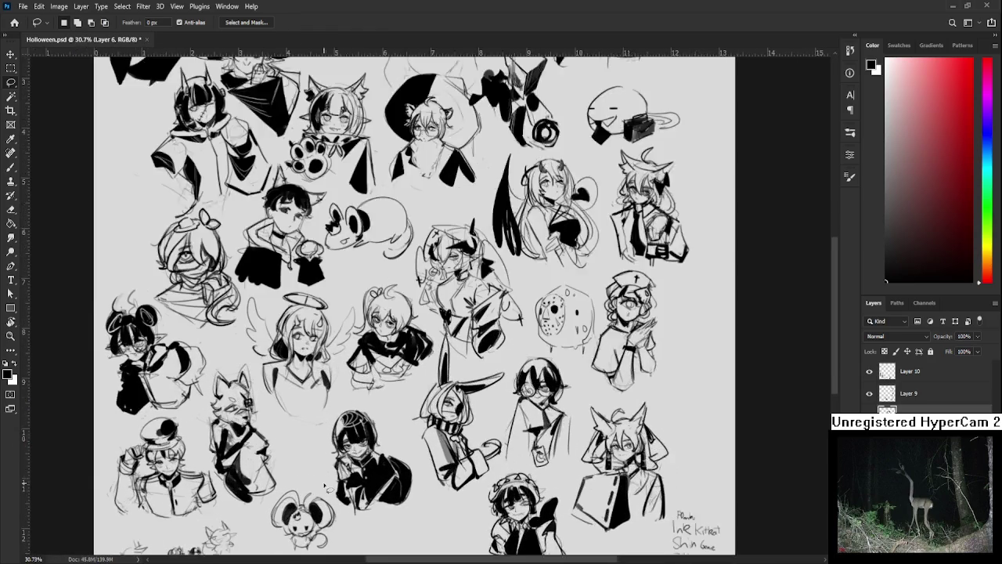
{"action": "scroll", "coordinate": [508, 355], "scroll_direction": "up", "scroll_amount": 1, "text": "alt"}
{"action": "scroll", "coordinate": [508, 355], "scroll_direction": "up", "scroll_amount": 1, "text": "alt"}
{"action": "scroll", "coordinate": [464, 363], "scroll_direction": "down", "scroll_amount": 3, "text": "alt"}
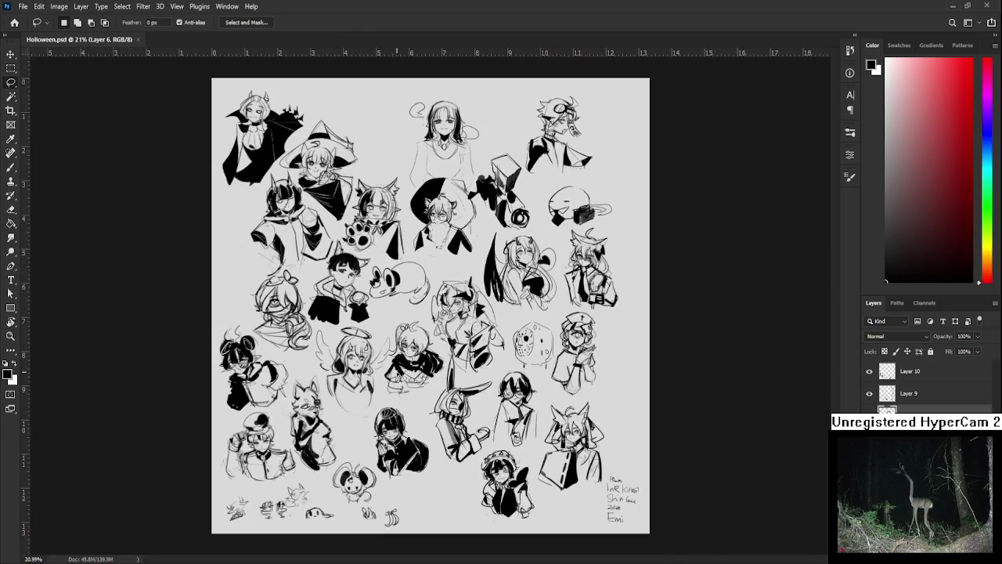
{"action": "scroll", "coordinate": [464, 363], "scroll_direction": "up", "scroll_amount": 1, "text": "alt"}
{"action": "scroll", "coordinate": [463, 364], "scroll_direction": "up", "scroll_amount": 1, "text": "alt"}
{"action": "scroll", "coordinate": [391, 377], "scroll_direction": "up", "scroll_amount": 1, "text": "alt"}
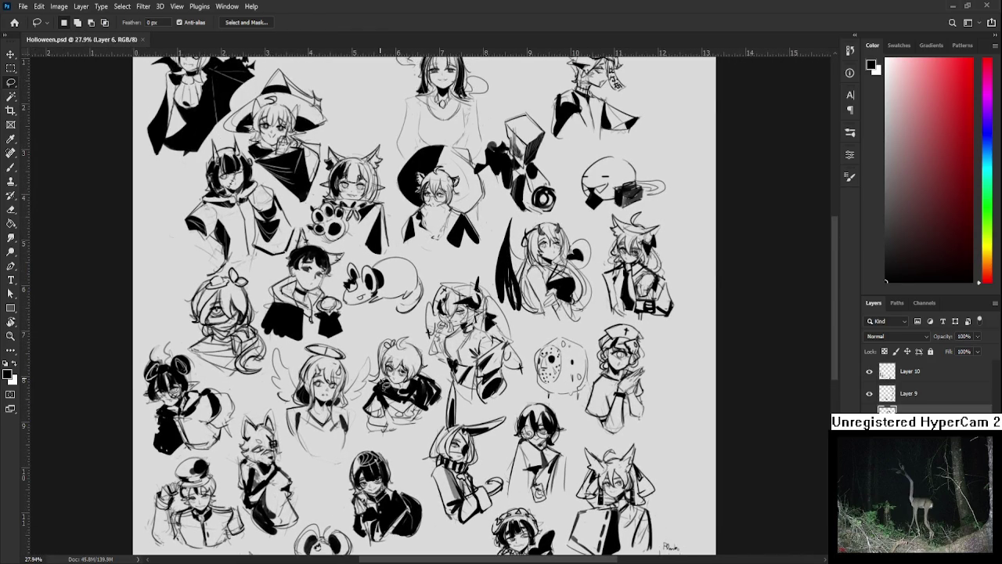
{"action": "scroll", "coordinate": [385, 382], "scroll_direction": "down", "scroll_amount": 1, "text": "alt"}
{"action": "scroll", "coordinate": [385, 382], "scroll_direction": "up", "scroll_amount": 1, "text": "alt"}
{"action": "scroll", "coordinate": [392, 382], "scroll_direction": "up", "scroll_amount": 8, "text": "alt"}
{"action": "scroll", "coordinate": [413, 382], "scroll_direction": "down", "scroll_amount": 2, "text": "alt"}
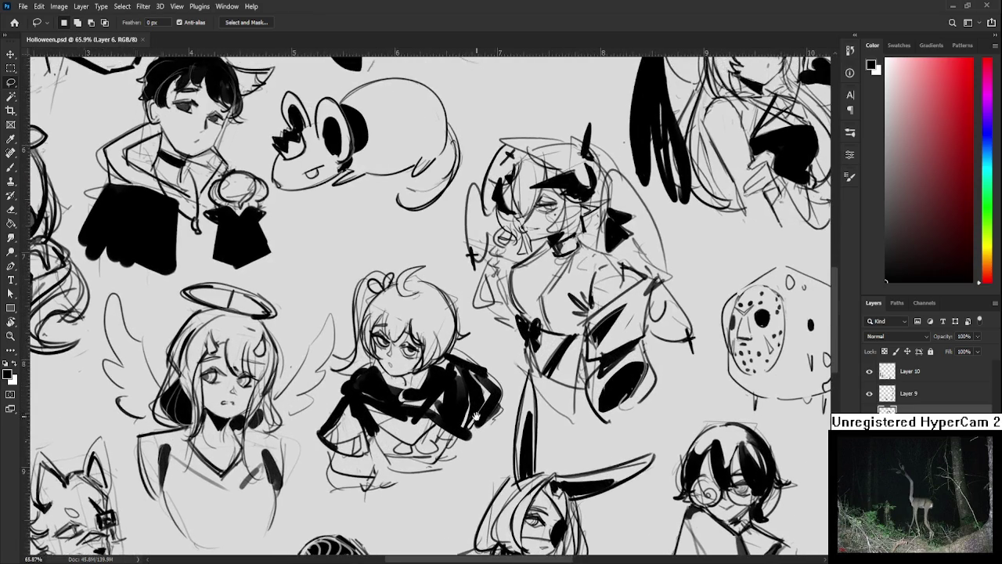
{"action": "scroll", "coordinate": [482, 413], "scroll_direction": "down", "scroll_amount": 3, "text": "alt"}
{"action": "scroll", "coordinate": [481, 411], "scroll_direction": "up", "scroll_amount": 1, "text": "alt"}
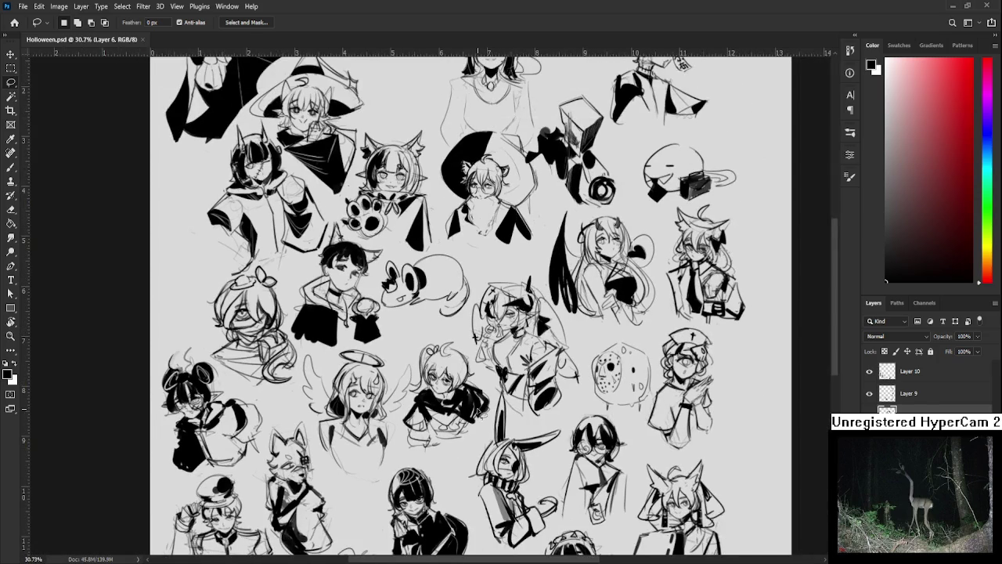
{"action": "scroll", "coordinate": [479, 412], "scroll_direction": "down", "scroll_amount": 1, "text": "alt"}
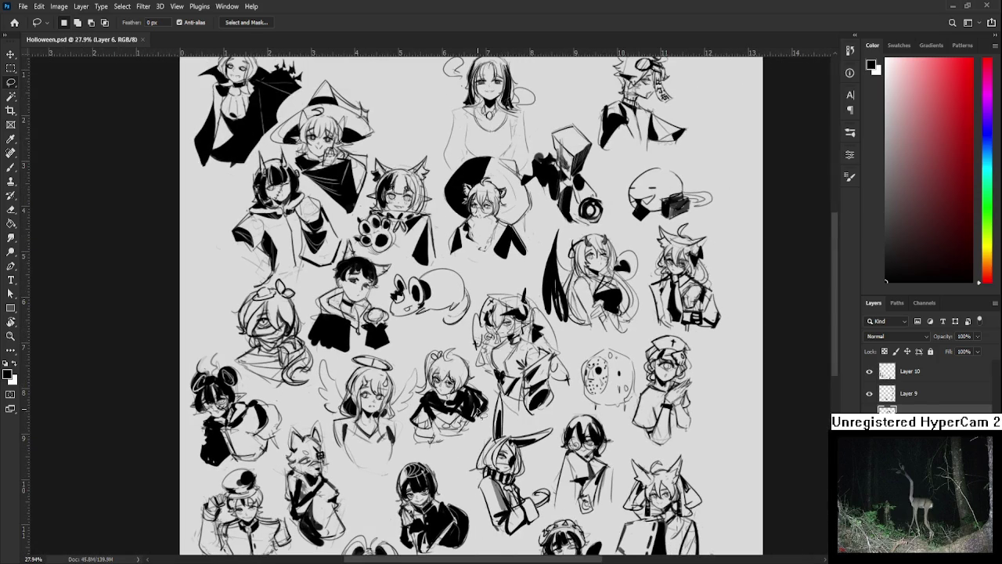
{"action": "scroll", "coordinate": [477, 367], "scroll_direction": "up", "scroll_amount": 1, "text": "alt"}
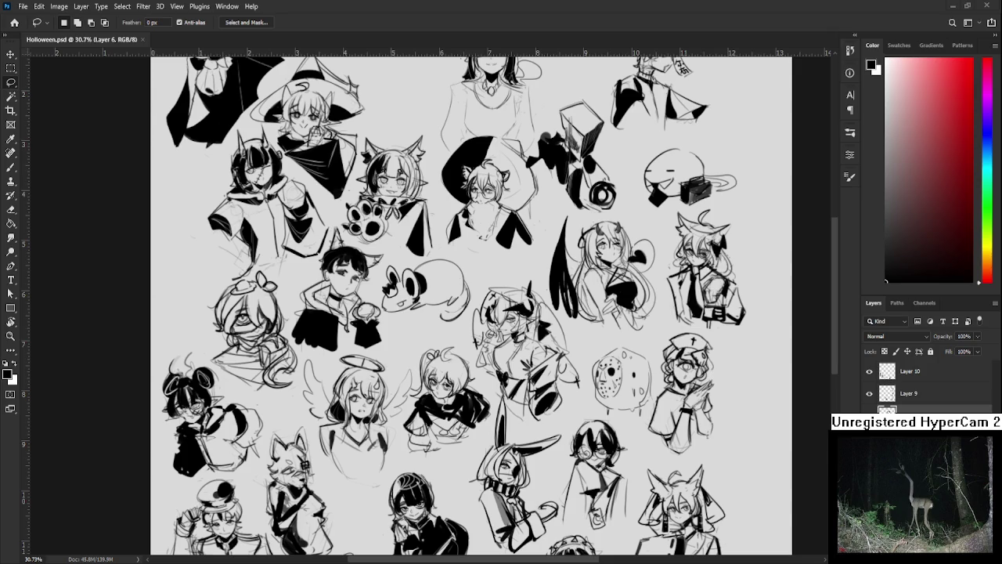
{"action": "scroll", "coordinate": [410, 389], "scroll_direction": "down", "scroll_amount": 3}
- Lasso the corner names list and nudge it to a new position
{"action": "scroll", "coordinate": [633, 512], "scroll_direction": "up", "scroll_amount": 2}
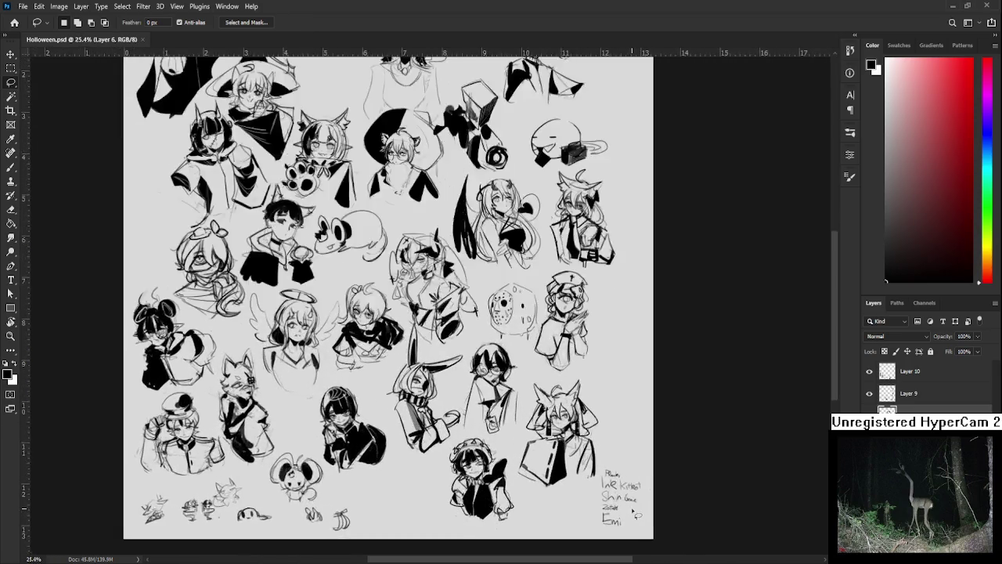
{"action": "scroll", "coordinate": [634, 512], "scroll_direction": "up", "scroll_amount": 1}
{"action": "scroll", "coordinate": [632, 511], "scroll_direction": "up", "scroll_amount": 1}
{"action": "scroll", "coordinate": [630, 509], "scroll_direction": "up", "scroll_amount": 1}
{"action": "scroll", "coordinate": [627, 507], "scroll_direction": "up", "scroll_amount": 1}
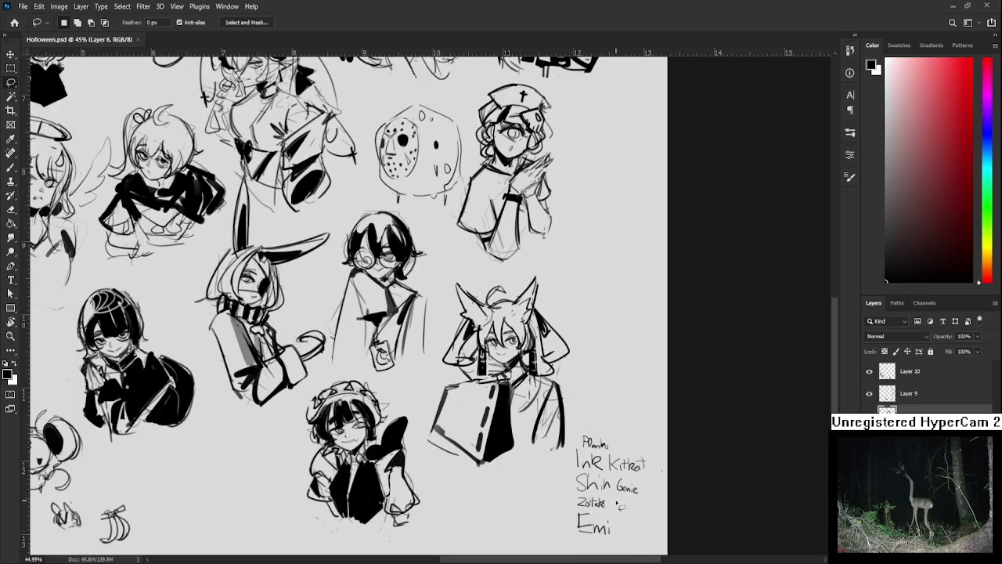
{"action": "scroll", "coordinate": [626, 506], "scroll_direction": "down", "scroll_amount": 2}
{"action": "scroll", "coordinate": [619, 506], "scroll_direction": "down", "scroll_amount": 1}
{"action": "scroll", "coordinate": [606, 506], "scroll_direction": "up", "scroll_amount": 1}
{"action": "scroll", "coordinate": [593, 506], "scroll_direction": "up", "scroll_amount": 2}
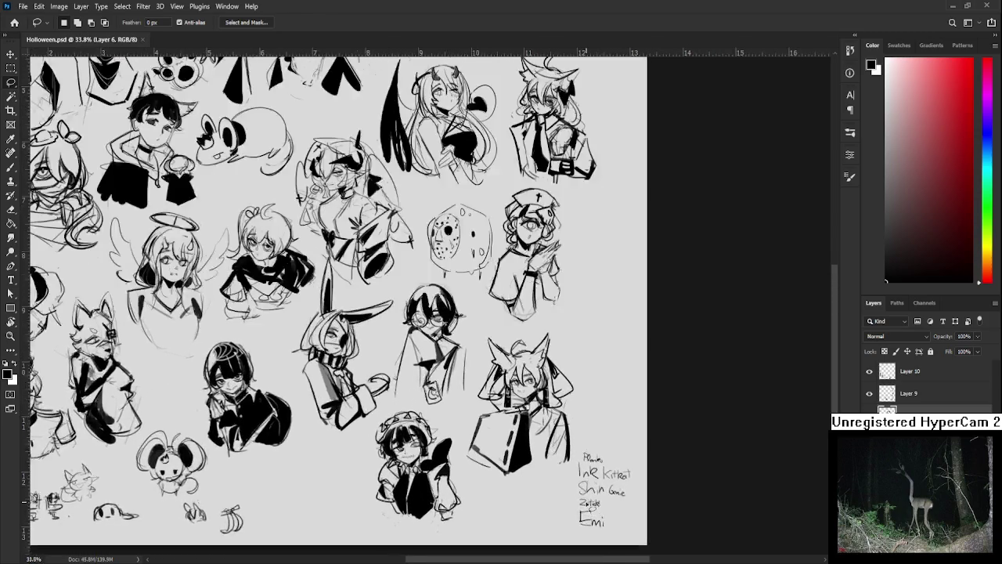
{"action": "scroll", "coordinate": [592, 505], "scroll_direction": "up", "scroll_amount": 2}
{"action": "scroll", "coordinate": [589, 503], "scroll_direction": "up", "scroll_amount": 1}
{"action": "scroll", "coordinate": [548, 470], "scroll_direction": "up", "scroll_amount": 1}
{"action": "scroll", "coordinate": [470, 411], "scroll_direction": "up", "scroll_amount": 1}
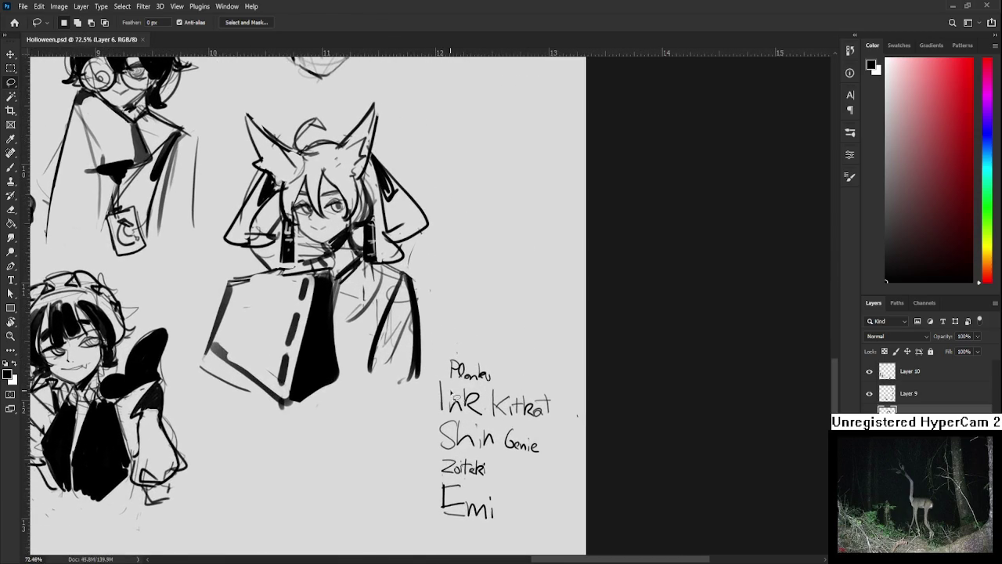
{"action": "left_click_drag", "start_coordinate": [435, 354], "coordinate": [406, 479]}
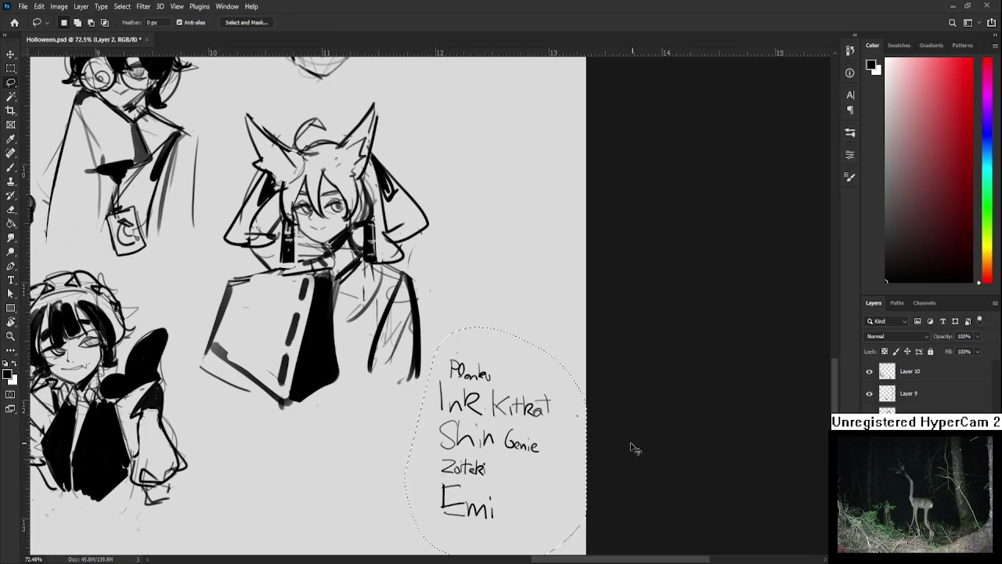
{"action": "key", "text": "ctrl+t"}
{"action": "mouse_move", "coordinate": [485, 468]}
{"action": "left_mouse_down"}
{"action": "mouse_move", "coordinate": [476, 409]}
{"action": "mouse_move", "coordinate": [491, 451]}
{"action": "left_mouse_up"}
{"action": "key", "text": "Return"}
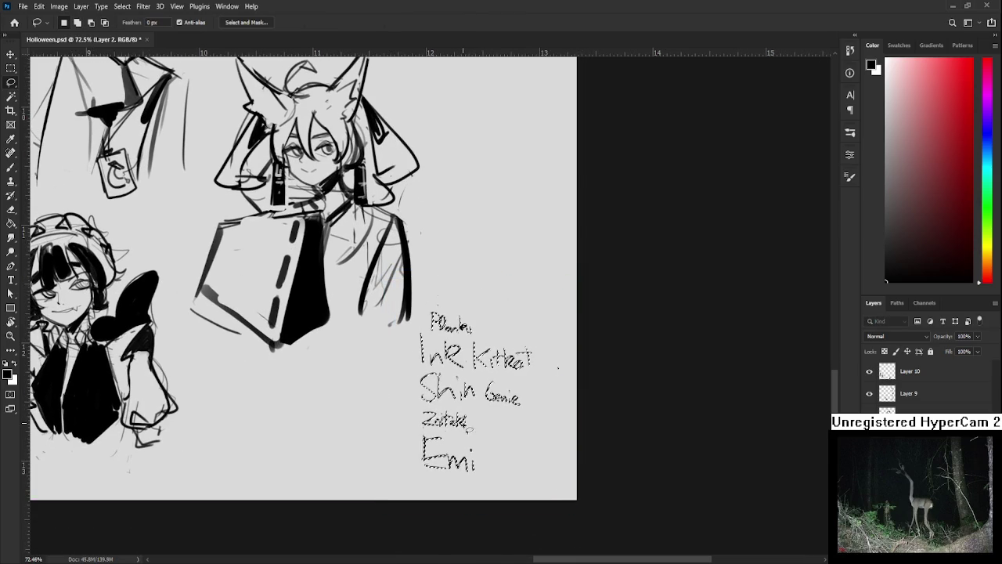
- Move the name Emi about 100 px to the left
{"action": "scroll", "coordinate": [542, 428], "scroll_direction": "down", "scroll_amount": 1}
{"action": "scroll", "coordinate": [542, 427], "scroll_direction": "down", "scroll_amount": 1}
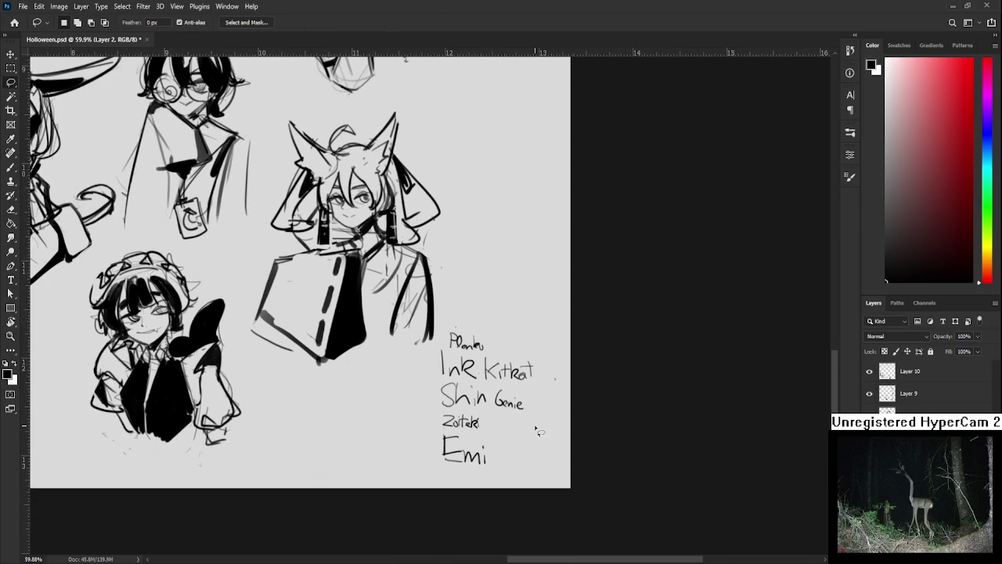
{"action": "left_click_drag", "start_coordinate": [470, 432], "coordinate": [511, 437]}
{"action": "key", "text": "ctrl+t"}
{"action": "left_click_drag", "start_coordinate": [463, 463], "coordinate": [384, 462]}
{"action": "key", "text": "Return"}
- Move the rest of the names down and to the left
{"action": "mouse_move", "coordinate": [423, 365]}
{"action": "left_mouse_down"}
{"action": "mouse_move", "coordinate": [567, 400]}
{"action": "mouse_move", "coordinate": [418, 368]}
{"action": "left_mouse_up"}
{"action": "key", "text": "ctrl+t"}
{"action": "left_click_drag", "start_coordinate": [532, 403], "coordinate": [505, 445]}
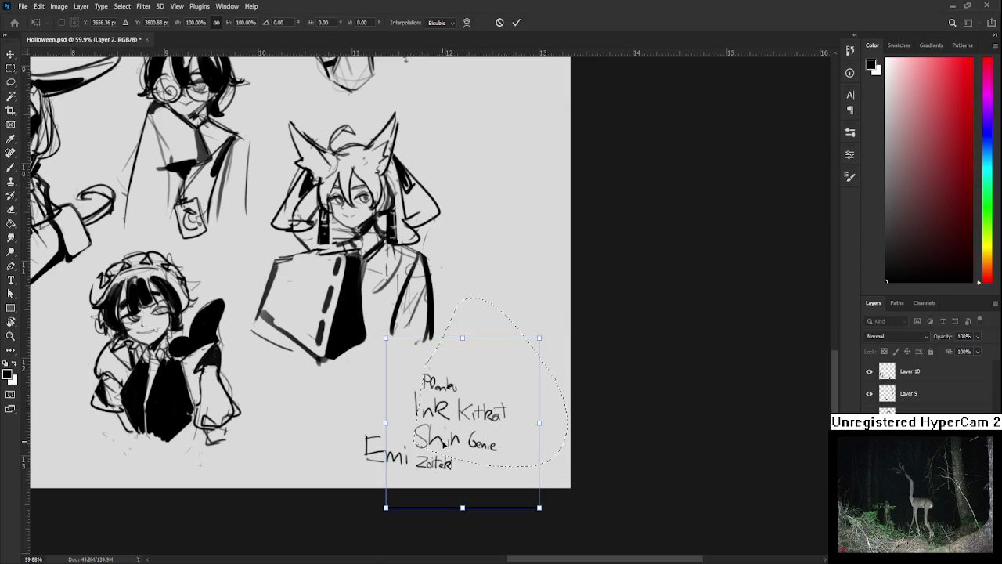
{"action": "key", "text": "Return"}
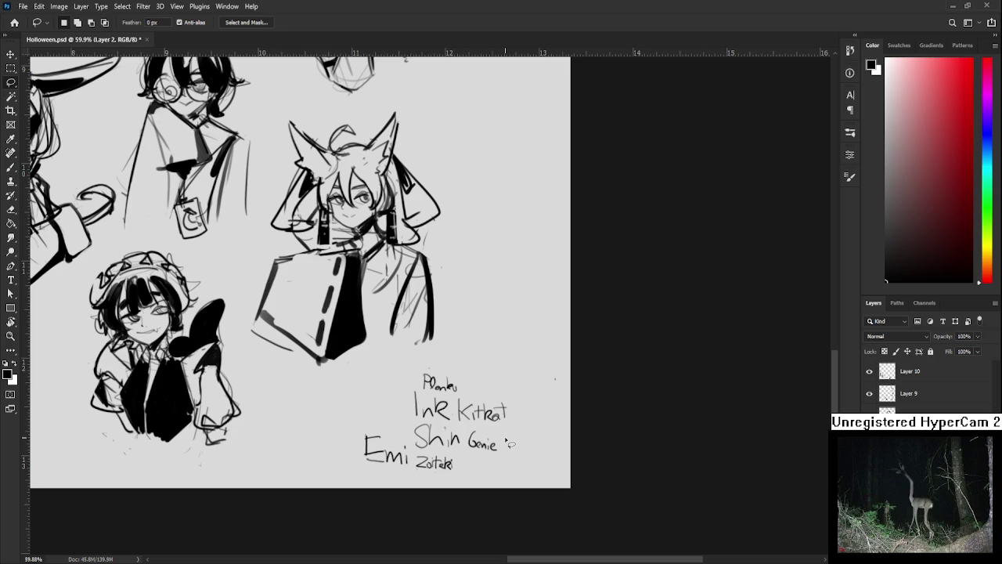
{"action": "scroll", "coordinate": [483, 425], "scroll_direction": "down", "scroll_amount": 3}
- Zoom in and out across the Halloween sheet to inspect the inked busts
{"action": "scroll", "coordinate": [483, 425], "scroll_direction": "down", "scroll_amount": 3}
{"action": "scroll", "coordinate": [483, 425], "scroll_direction": "down", "scroll_amount": 3}
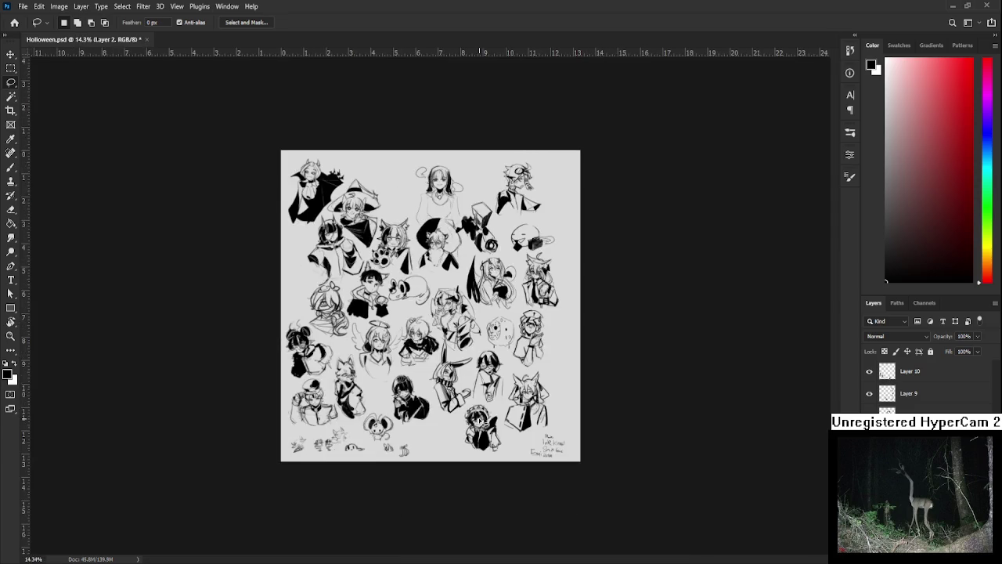
{"action": "scroll", "coordinate": [485, 423], "scroll_direction": "up", "scroll_amount": 1}
{"action": "scroll", "coordinate": [572, 502], "scroll_direction": "up", "scroll_amount": 2}
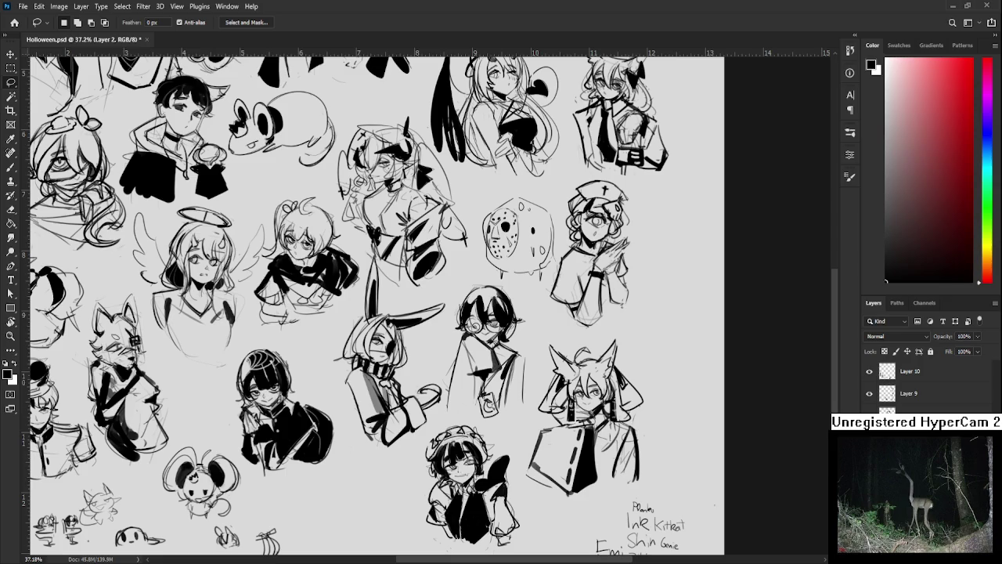
{"action": "scroll", "coordinate": [473, 468], "scroll_direction": "down", "scroll_amount": 2}
{"action": "scroll", "coordinate": [474, 468], "scroll_direction": "down", "scroll_amount": 2}
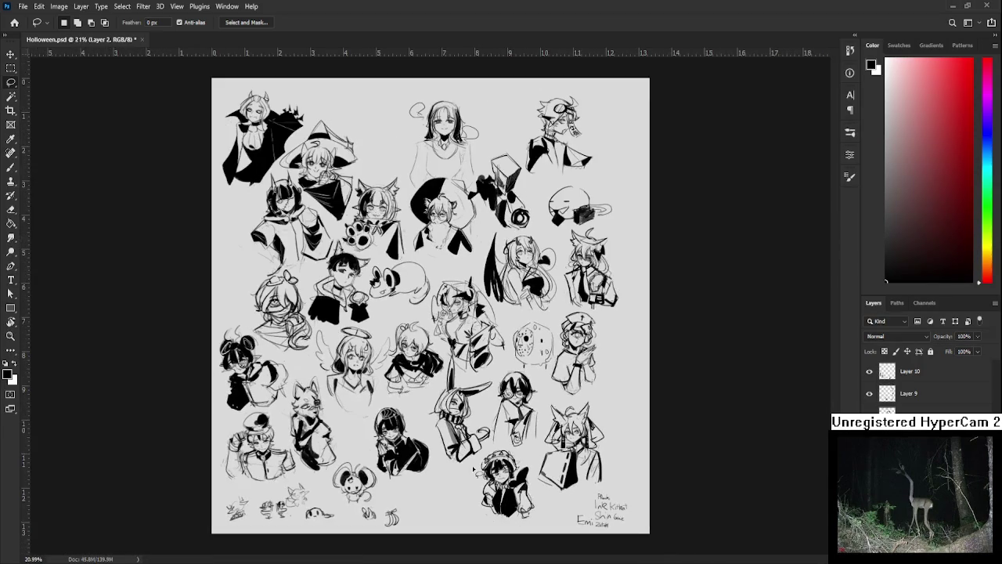
{"action": "scroll", "coordinate": [473, 468], "scroll_direction": "up", "scroll_amount": 2}
{"action": "scroll", "coordinate": [474, 468], "scroll_direction": "up", "scroll_amount": 2}
{"action": "scroll", "coordinate": [474, 468], "scroll_direction": "up", "scroll_amount": 2}
{"action": "scroll", "coordinate": [327, 381], "scroll_direction": "down", "scroll_amount": 1}
{"action": "scroll", "coordinate": [327, 382], "scroll_direction": "down", "scroll_amount": 1}
{"action": "scroll", "coordinate": [327, 381], "scroll_direction": "down", "scroll_amount": 2}
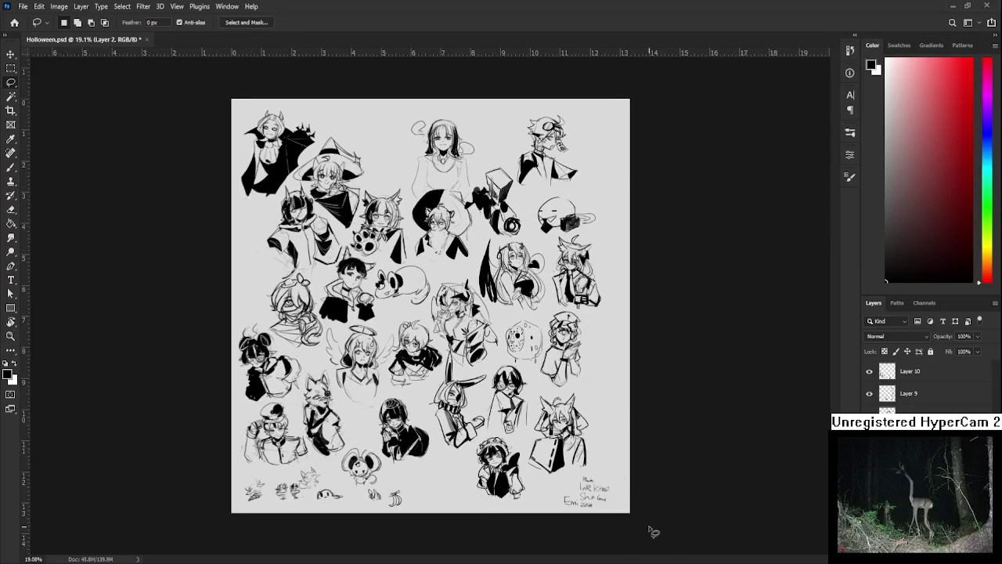
{"action": "scroll", "coordinate": [570, 498], "scroll_direction": "up", "scroll_amount": 1}
{"action": "scroll", "coordinate": [547, 485], "scroll_direction": "up", "scroll_amount": 1}
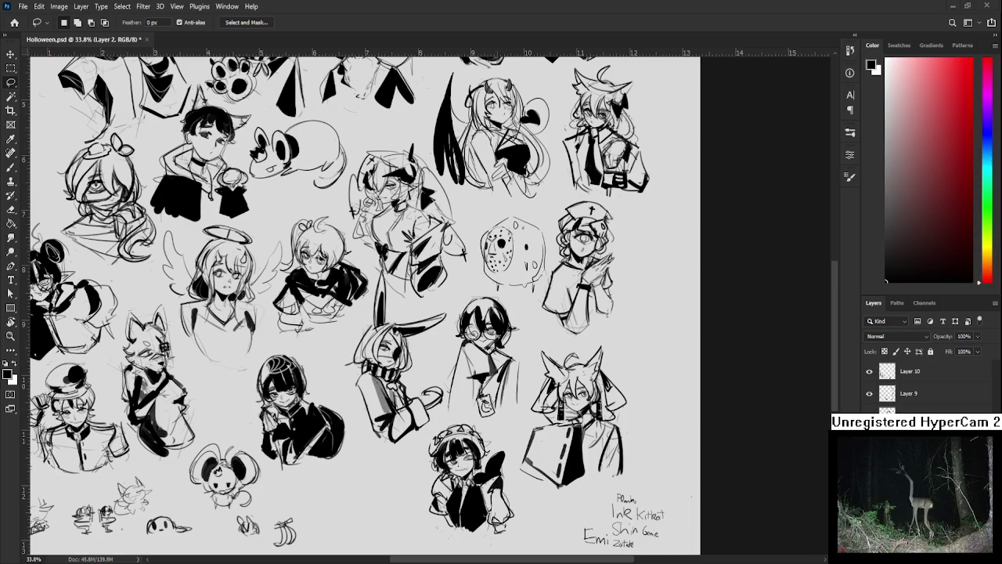
- Fit the whole sketch page in the window, then zoom around to review it
{"action": "key", "text": "ctrl+0"}
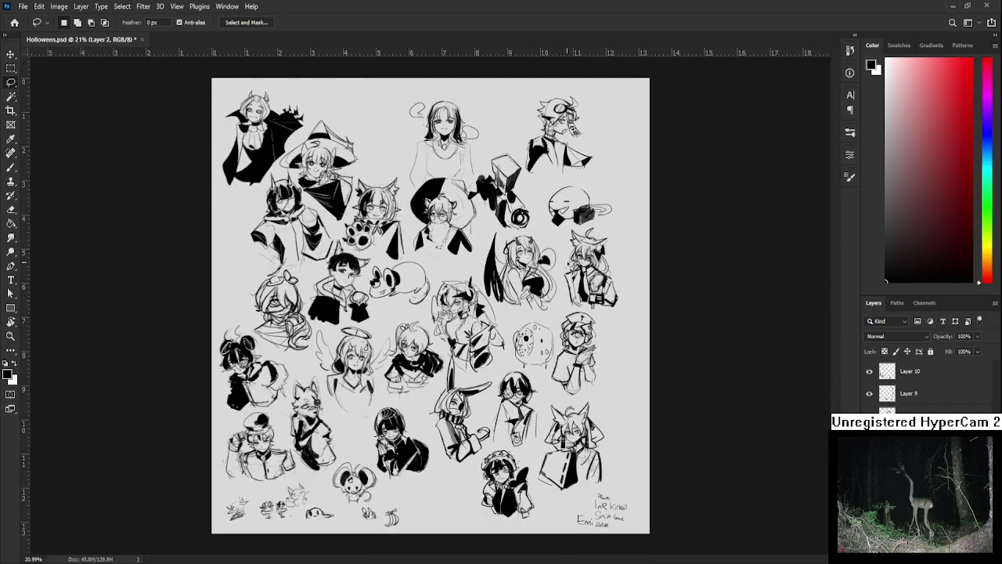
{"action": "scroll", "coordinate": [583, 253], "scroll_direction": "up", "scroll_amount": 1}
{"action": "scroll", "coordinate": [585, 262], "scroll_direction": "up", "scroll_amount": 1}
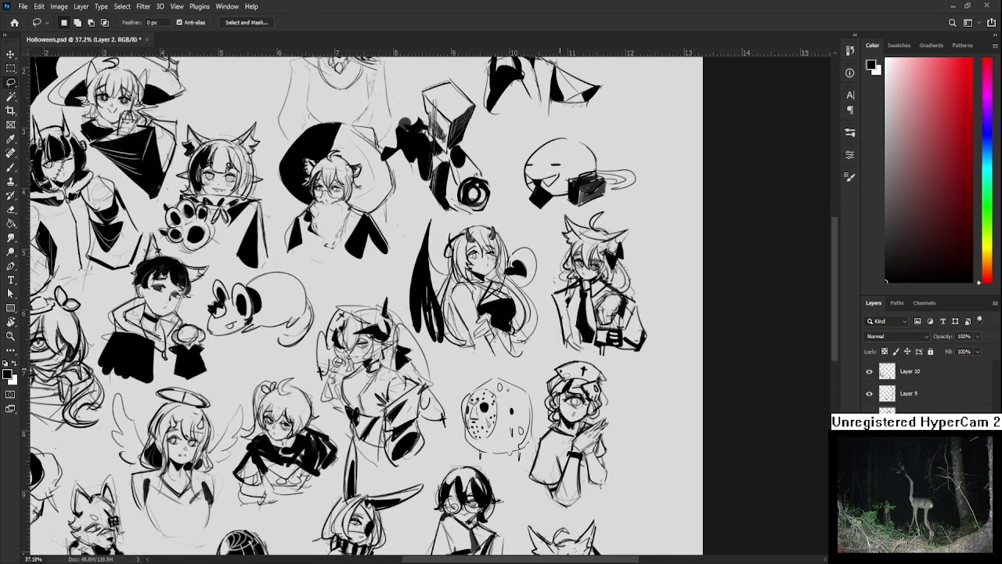
{"action": "scroll", "coordinate": [560, 374], "scroll_direction": "down", "scroll_amount": 2}
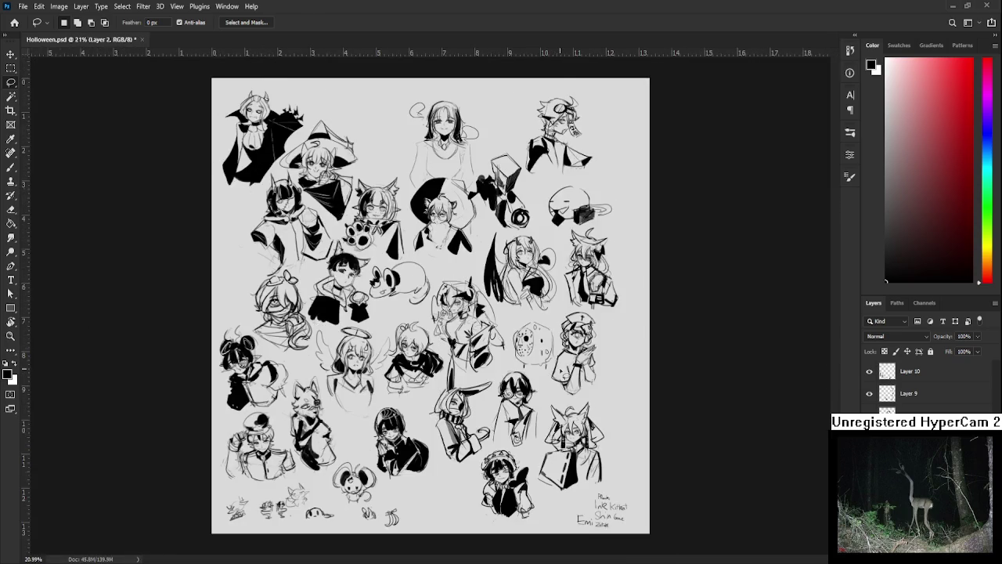
{"action": "scroll", "coordinate": [560, 374], "scroll_direction": "up", "scroll_amount": 2}
{"action": "scroll", "coordinate": [518, 385], "scroll_direction": "up", "scroll_amount": 1}
{"action": "scroll", "coordinate": [518, 385], "scroll_direction": "down", "scroll_amount": 2}
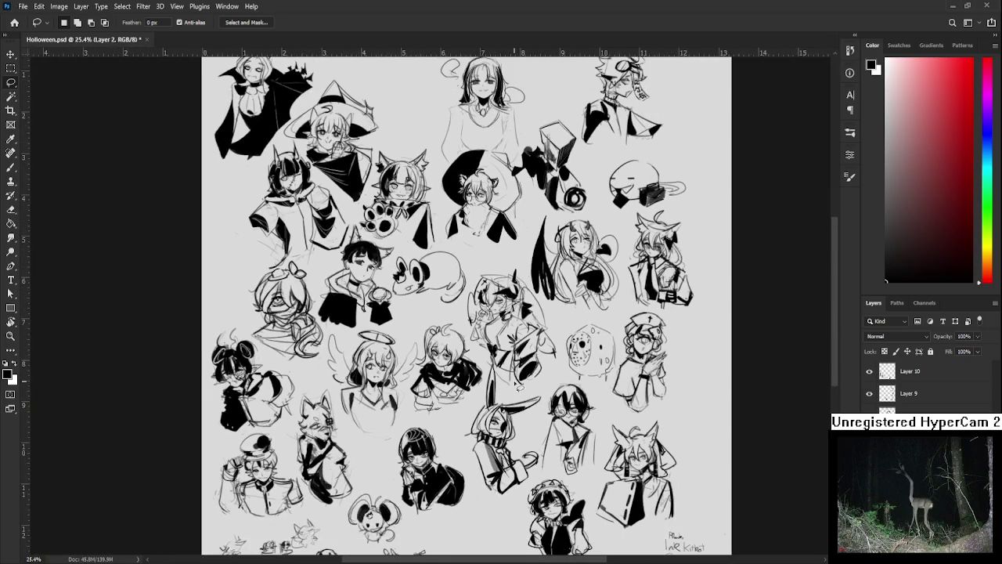
{"action": "scroll", "coordinate": [518, 385], "scroll_direction": "down", "scroll_amount": 1}
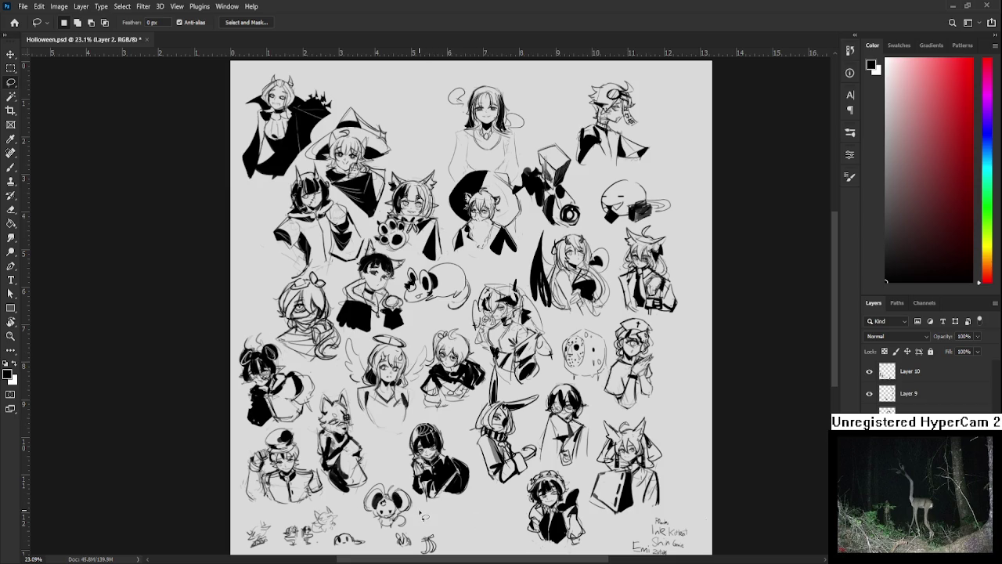
{"action": "scroll", "coordinate": [406, 430], "scroll_direction": "up", "scroll_amount": 1}
{"action": "scroll", "coordinate": [403, 470], "scroll_direction": "up", "scroll_amount": 2}
{"action": "scroll", "coordinate": [403, 470], "scroll_direction": "up", "scroll_amount": 2}
{"action": "scroll", "coordinate": [403, 470], "scroll_direction": "up", "scroll_amount": 2}
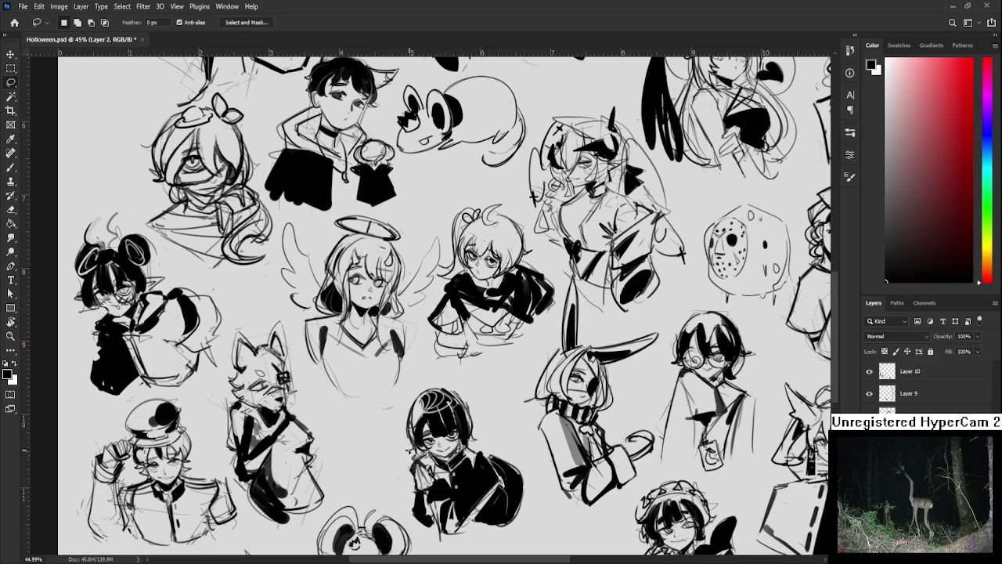
{"action": "scroll", "coordinate": [412, 458], "scroll_direction": "down", "scroll_amount": 3}
{"action": "scroll", "coordinate": [413, 458], "scroll_direction": "down", "scroll_amount": 2}
{"action": "scroll", "coordinate": [399, 470], "scroll_direction": "up", "scroll_amount": 3}
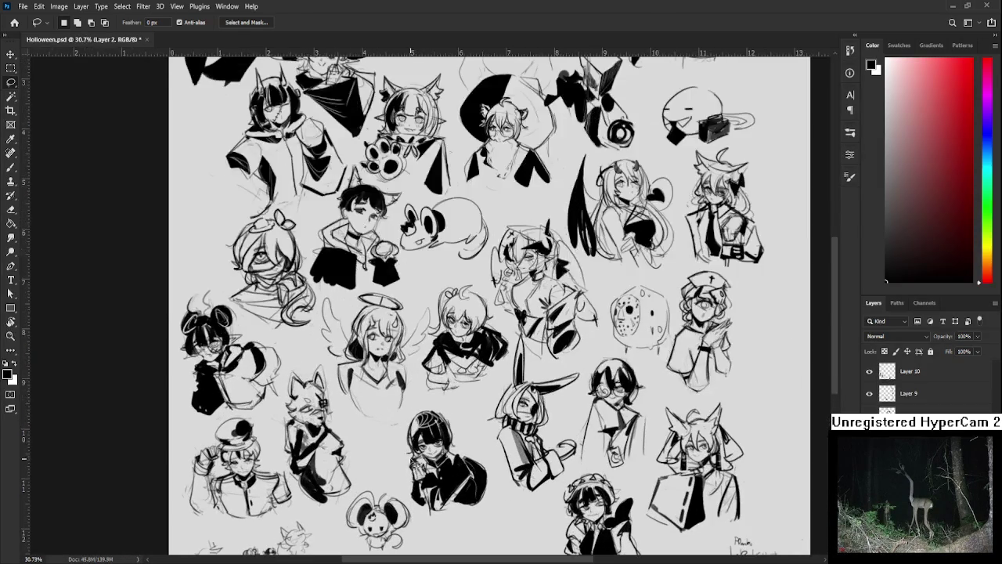
- Switch to the Eraser tool and zoom in and out over the sheet
{"action": "key", "text": "e"}
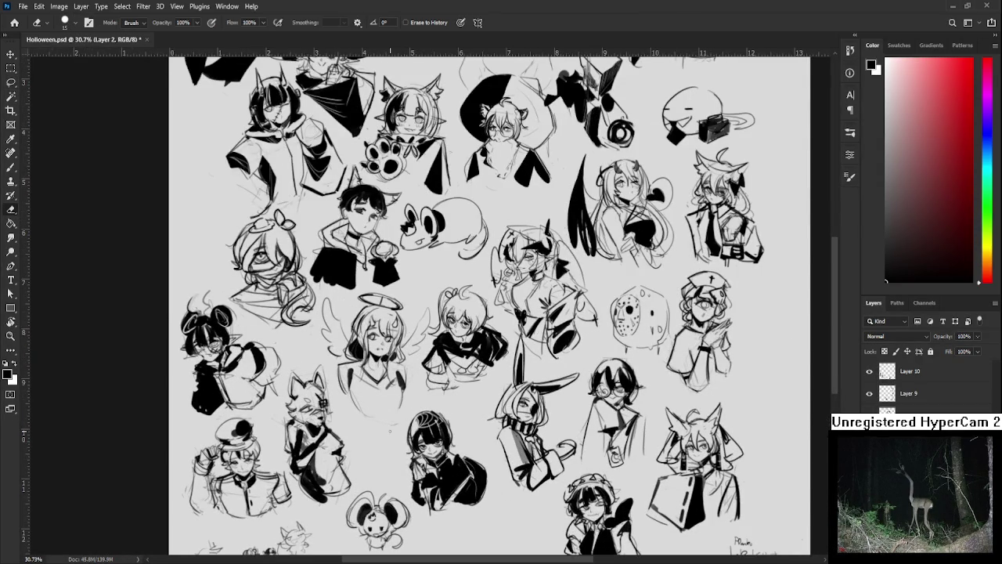
{"action": "scroll", "coordinate": [392, 423], "scroll_direction": "down", "scroll_amount": 2}
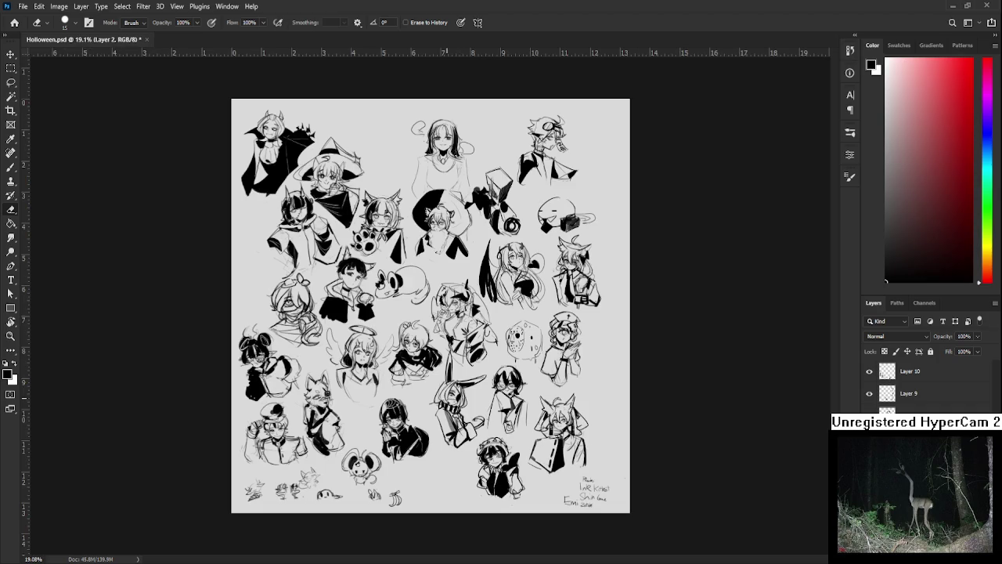
{"action": "scroll", "coordinate": [431, 310], "scroll_direction": "down", "scroll_amount": 1}
{"action": "scroll", "coordinate": [431, 310], "scroll_direction": "up", "scroll_amount": 2}
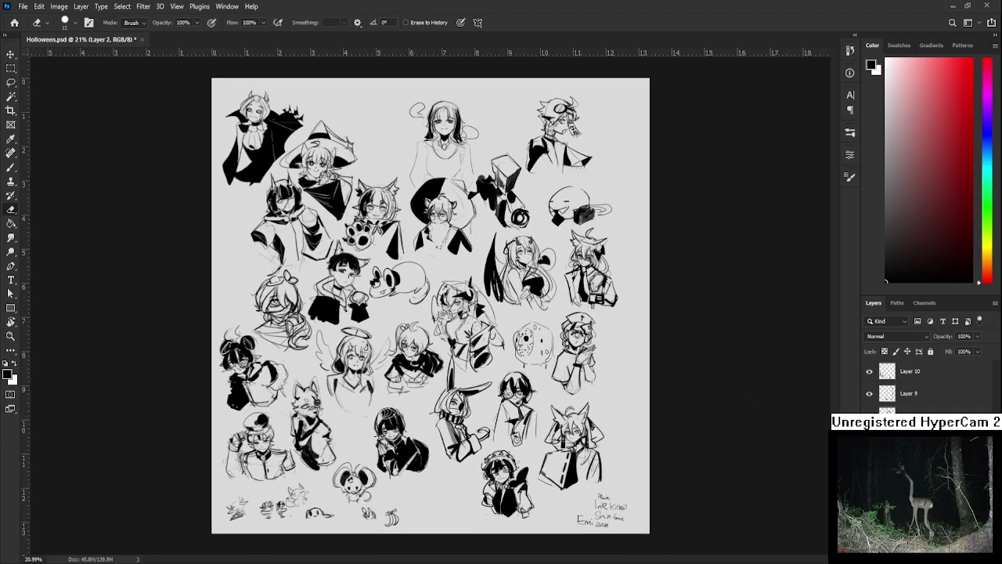
{"action": "scroll", "coordinate": [430, 305], "scroll_direction": "up", "scroll_amount": 2}
{"action": "scroll", "coordinate": [430, 306], "scroll_direction": "up", "scroll_amount": 1}
{"action": "scroll", "coordinate": [430, 306], "scroll_direction": "down", "scroll_amount": 3}
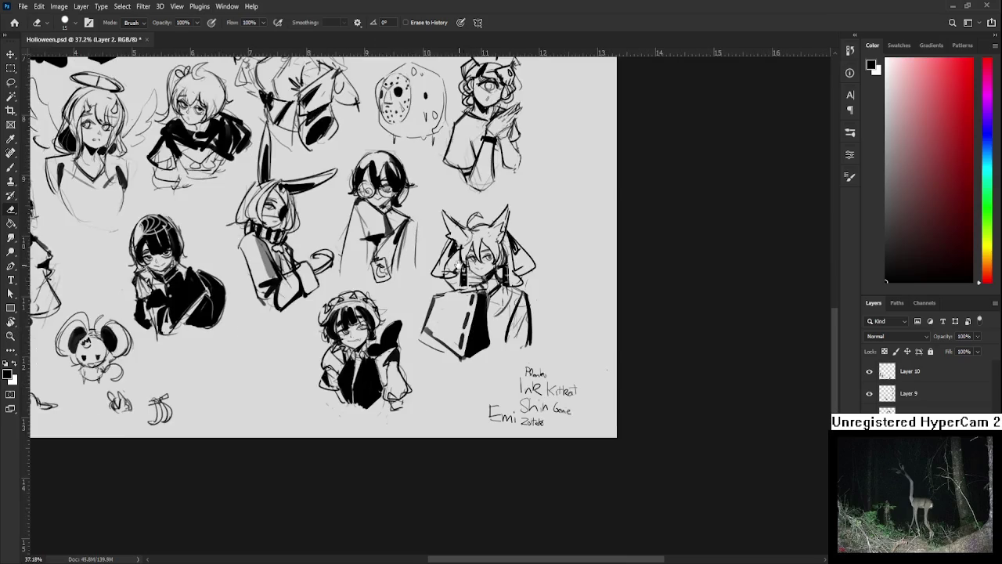
{"action": "scroll", "coordinate": [588, 374], "scroll_direction": "up", "scroll_amount": 2}
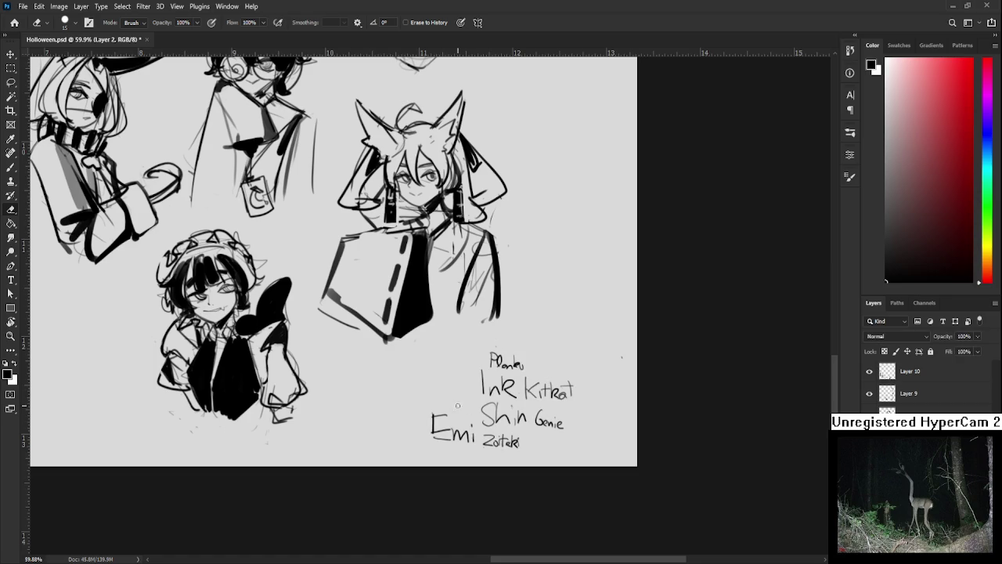
- Add a new empty layer, Layer 11, above Layer 10
{"action": "scroll", "coordinate": [459, 410], "scroll_direction": "down", "scroll_amount": 2}
{"action": "scroll", "coordinate": [458, 411], "scroll_direction": "down", "scroll_amount": 2}
{"action": "scroll", "coordinate": [459, 400], "scroll_direction": "down", "scroll_amount": 1}
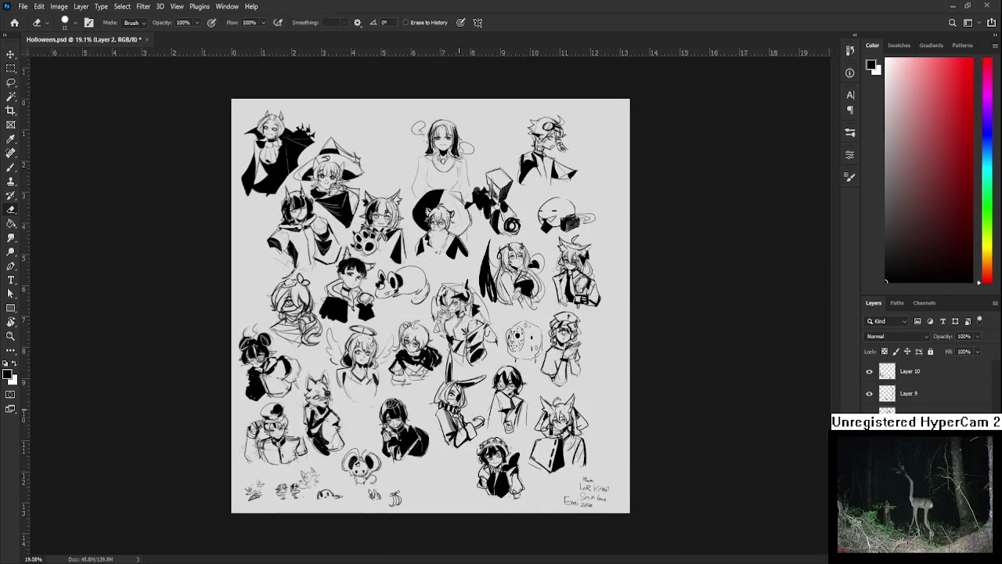
{"action": "scroll", "coordinate": [461, 399], "scroll_direction": "down", "scroll_amount": 1}
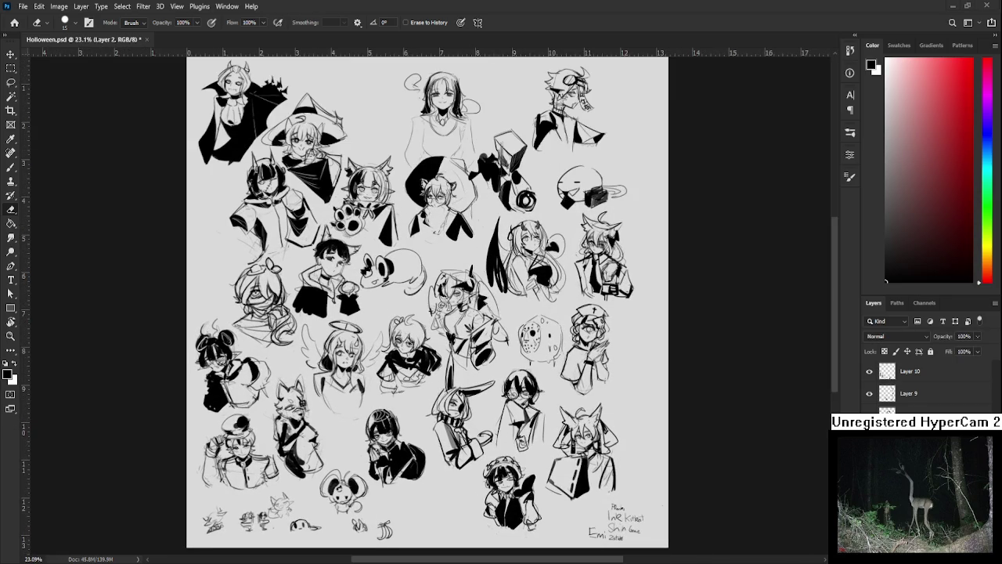
{"action": "scroll", "coordinate": [623, 541], "scroll_direction": "up", "scroll_amount": 1}
{"action": "scroll", "coordinate": [623, 540], "scroll_direction": "up", "scroll_amount": 1}
{"action": "scroll", "coordinate": [623, 540], "scroll_direction": "up", "scroll_amount": 1}
{"action": "scroll", "coordinate": [623, 540], "scroll_direction": "up", "scroll_amount": 1}
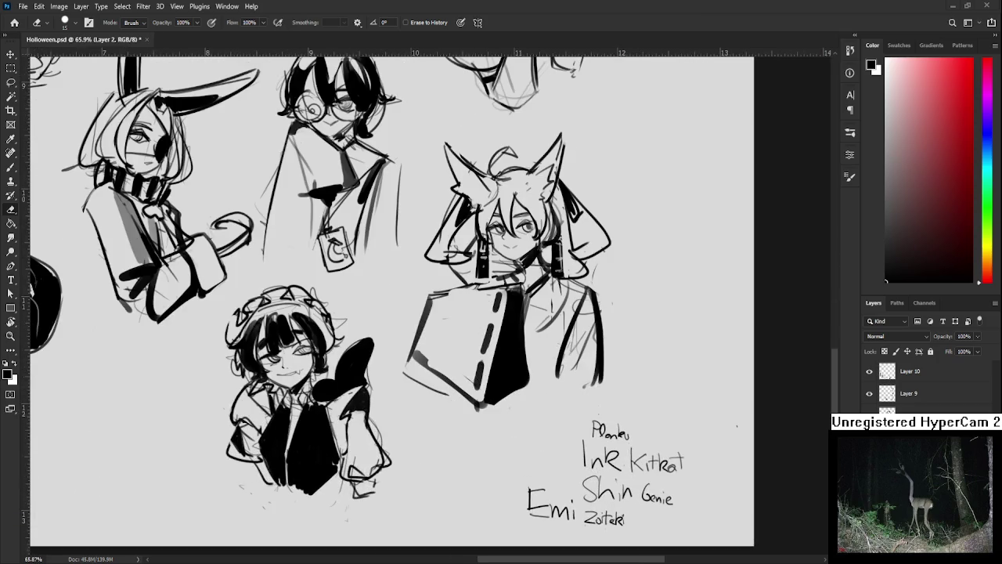
{"action": "scroll", "coordinate": [442, 458], "scroll_direction": "down", "scroll_amount": 2}
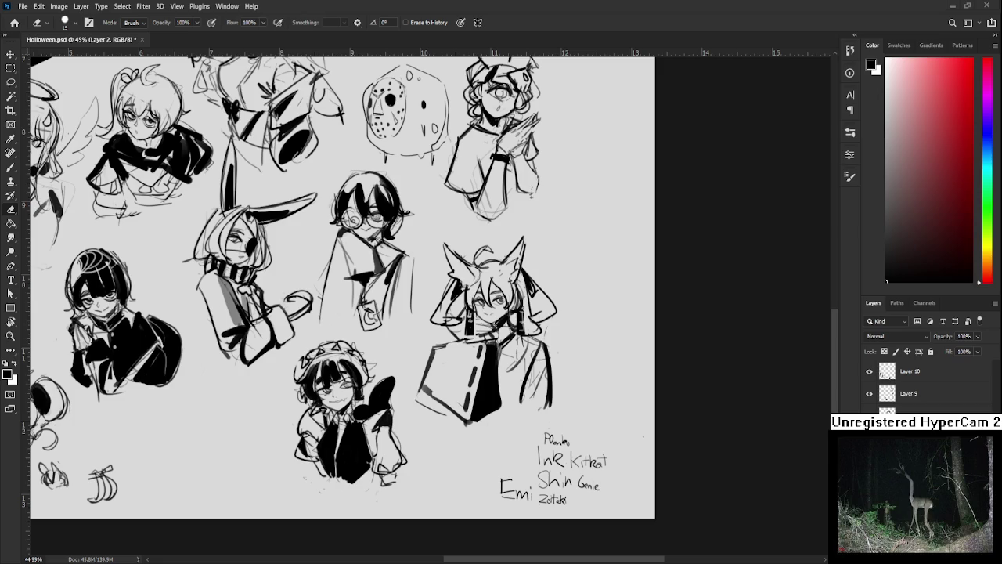
{"action": "scroll", "coordinate": [534, 456], "scroll_direction": "down", "scroll_amount": 2}
{"action": "scroll", "coordinate": [534, 456], "scroll_direction": "down", "scroll_amount": 2}
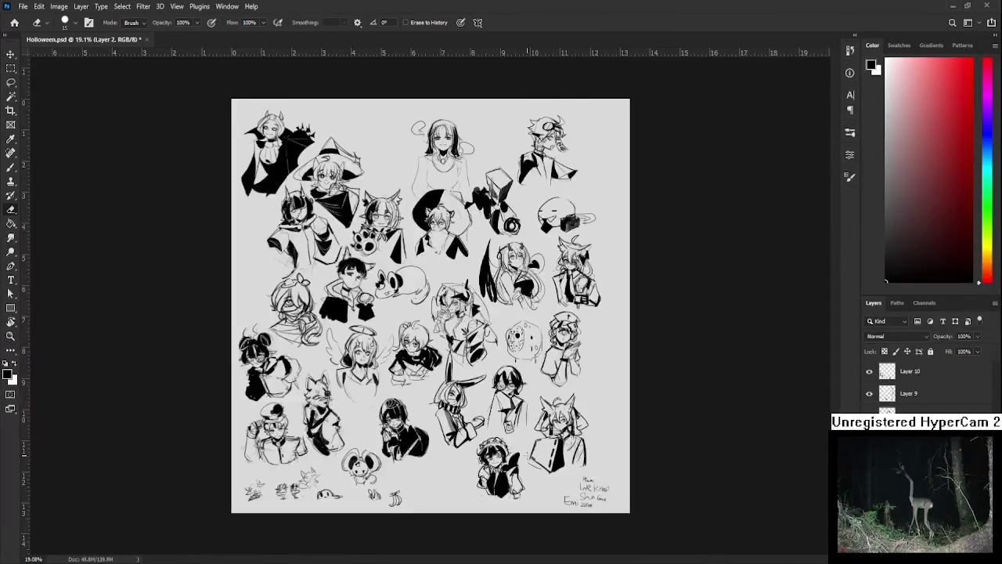
{"action": "scroll", "coordinate": [539, 496], "scroll_direction": "up", "scroll_amount": 1}
{"action": "scroll", "coordinate": [539, 496], "scroll_direction": "up", "scroll_amount": 2}
{"action": "scroll", "coordinate": [538, 495], "scroll_direction": "up", "scroll_amount": 2}
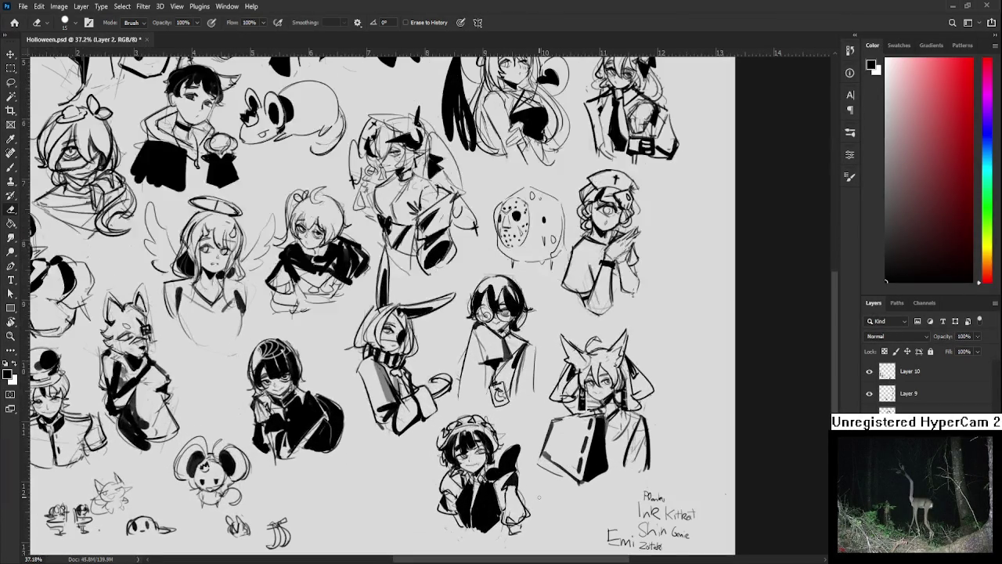
{"action": "scroll", "coordinate": [539, 495], "scroll_direction": "up", "scroll_amount": 1}
{"action": "scroll", "coordinate": [516, 485], "scroll_direction": "down", "scroll_amount": 1}
{"action": "scroll", "coordinate": [489, 474], "scroll_direction": "up", "scroll_amount": 1}
{"action": "key", "text": "l"}
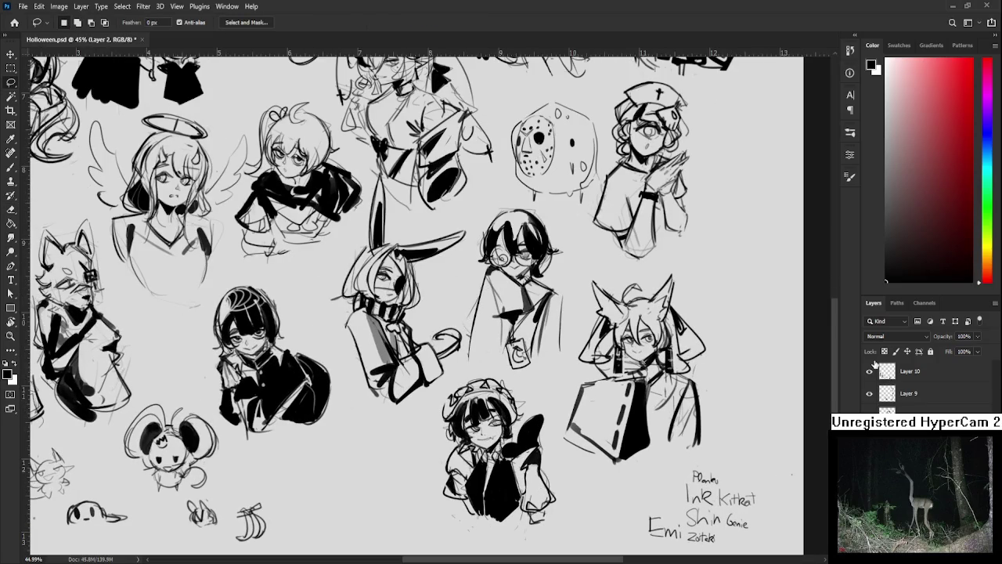
{"action": "left_click", "coordinate": [930, 382]}
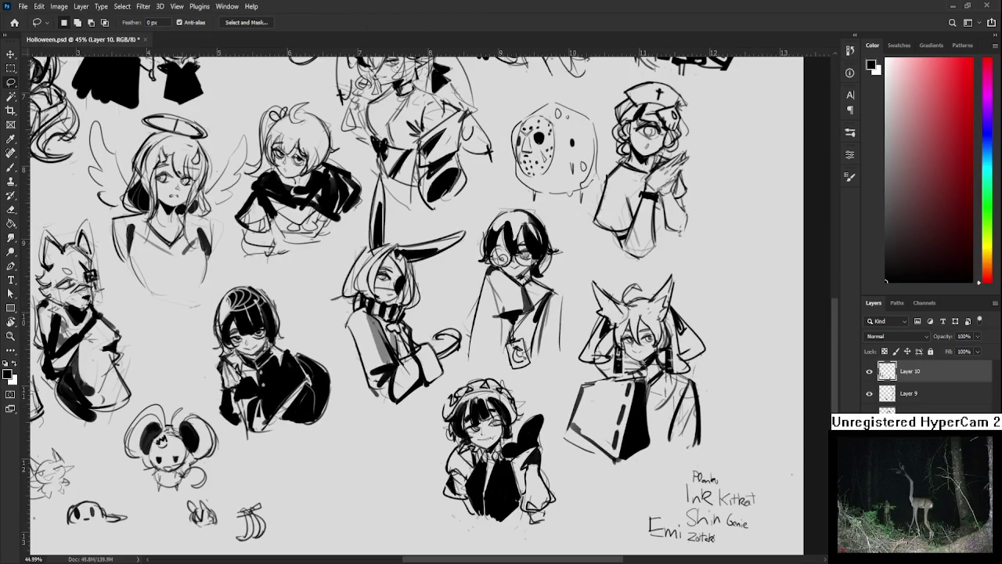
{"action": "key", "text": "ctrl+shift+alt+n"}
{"action": "scroll", "coordinate": [465, 378], "scroll_direction": "up", "scroll_amount": 3}
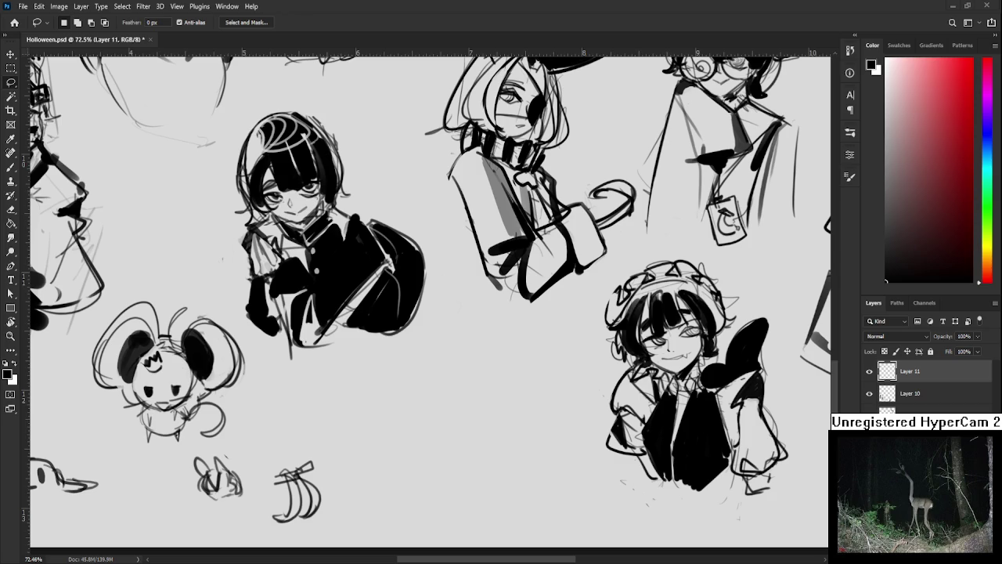
- Sketch a vertical and horizontal guide cross and the bottom edge of the box head
{"action": "key", "text": "b"}
{"action": "mouse_move", "coordinate": [435, 346]}
{"action": "left_mouse_down"}
{"action": "mouse_move", "coordinate": [449, 422]}
{"action": "mouse_move", "coordinate": [496, 328]}
{"action": "mouse_move", "coordinate": [501, 390]}
{"action": "mouse_move", "coordinate": [450, 415]}
{"action": "mouse_move", "coordinate": [427, 353]}
{"action": "mouse_move", "coordinate": [458, 413]}
{"action": "left_mouse_up"}
{"action": "key", "text": "ctrl+z"}
{"action": "key", "text": "ctrl+z"}
{"action": "key", "text": "ctrl+z"}
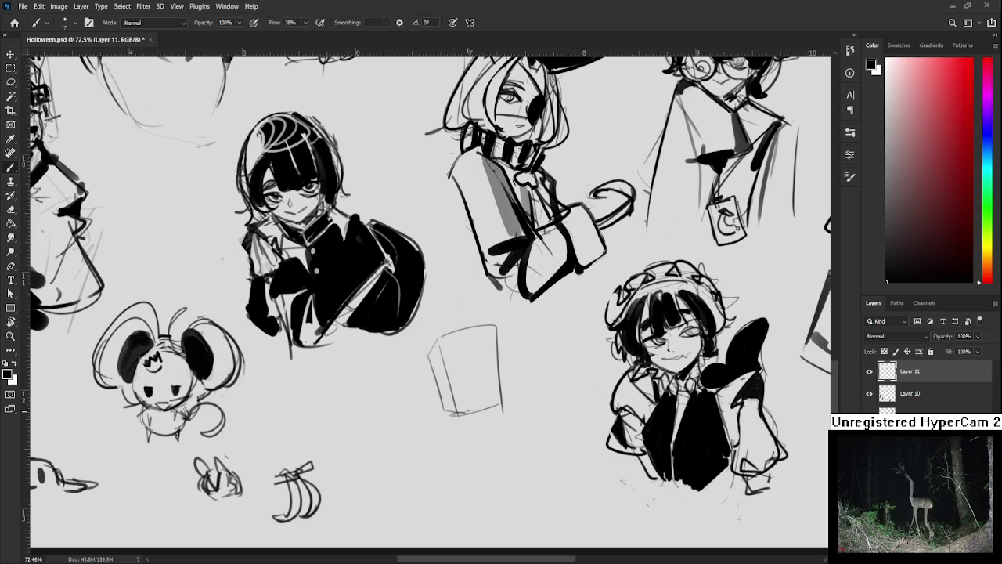
{"action": "left_click_drag", "start_coordinate": [464, 336], "coordinate": [470, 407]}
{"action": "mouse_move", "coordinate": [449, 374]}
{"action": "left_mouse_down"}
{"action": "mouse_move", "coordinate": [493, 370]}
{"action": "mouse_move", "coordinate": [483, 401]}
{"action": "mouse_move", "coordinate": [490, 370]}
{"action": "left_mouse_up"}
{"action": "key", "text": "ctrl+z"}
- Sketch the bent legs and body lines below the box head
{"action": "key", "text": "ctrl+z"}
{"action": "mouse_move", "coordinate": [491, 408]}
{"action": "left_mouse_down"}
{"action": "mouse_move", "coordinate": [465, 412]}
{"action": "mouse_move", "coordinate": [457, 440]}
{"action": "mouse_move", "coordinate": [481, 432]}
{"action": "left_mouse_up"}
{"action": "key", "text": "ctrl+z"}
{"action": "mouse_move", "coordinate": [468, 406]}
{"action": "left_mouse_down"}
{"action": "mouse_move", "coordinate": [452, 412]}
{"action": "mouse_move", "coordinate": [472, 432]}
{"action": "mouse_move", "coordinate": [459, 482]}
{"action": "left_mouse_up"}
{"action": "key", "text": "ctrl+z"}
{"action": "mouse_move", "coordinate": [430, 432]}
{"action": "left_mouse_down"}
{"action": "mouse_move", "coordinate": [470, 479]}
{"action": "mouse_move", "coordinate": [498, 468]}
{"action": "mouse_move", "coordinate": [473, 473]}
{"action": "left_mouse_up"}
{"action": "key", "text": "ctrl+z"}
{"action": "key", "text": "ctrl+z"}
{"action": "left_click_drag", "start_coordinate": [437, 423], "coordinate": [485, 447]}
{"action": "left_click_drag", "start_coordinate": [484, 453], "coordinate": [475, 477]}
{"action": "left_click_drag", "start_coordinate": [440, 440], "coordinate": [494, 469]}
{"action": "left_click_drag", "start_coordinate": [428, 423], "coordinate": [434, 526]}
{"action": "mouse_move", "coordinate": [473, 482]}
{"action": "left_mouse_down"}
{"action": "mouse_move", "coordinate": [460, 526]}
{"action": "mouse_move", "coordinate": [479, 512]}
{"action": "left_mouse_up"}
{"action": "mouse_move", "coordinate": [499, 476]}
{"action": "left_mouse_down"}
{"action": "mouse_move", "coordinate": [481, 511]}
{"action": "mouse_move", "coordinate": [485, 498]}
{"action": "left_mouse_up"}
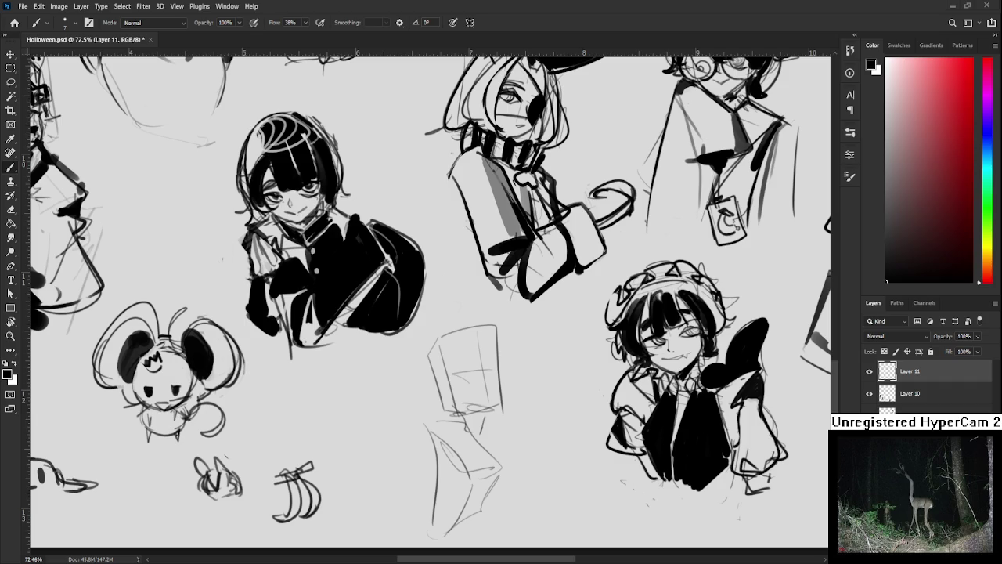
{"action": "scroll", "coordinate": [516, 413], "scroll_direction": "down", "scroll_amount": 1}
- Add more body lines, plus feet and a ground line under the legs
{"action": "scroll", "coordinate": [516, 413], "scroll_direction": "up", "scroll_amount": 1}
{"action": "scroll", "coordinate": [516, 413], "scroll_direction": "down", "scroll_amount": 1}
{"action": "left_click_drag", "start_coordinate": [516, 412], "coordinate": [447, 349]}
{"action": "mouse_move", "coordinate": [410, 415]}
{"action": "left_mouse_down"}
{"action": "mouse_move", "coordinate": [435, 399]}
{"action": "mouse_move", "coordinate": [391, 445]}
{"action": "left_mouse_up"}
{"action": "key", "text": "ctrl+z"}
{"action": "left_click_drag", "start_coordinate": [423, 391], "coordinate": [395, 443]}
{"action": "mouse_move", "coordinate": [439, 404]}
{"action": "left_mouse_down"}
{"action": "mouse_move", "coordinate": [416, 444]}
{"action": "mouse_move", "coordinate": [431, 447]}
{"action": "mouse_move", "coordinate": [415, 453]}
{"action": "mouse_move", "coordinate": [453, 452]}
{"action": "left_mouse_up"}
{"action": "left_click_drag", "start_coordinate": [432, 447], "coordinate": [441, 454]}
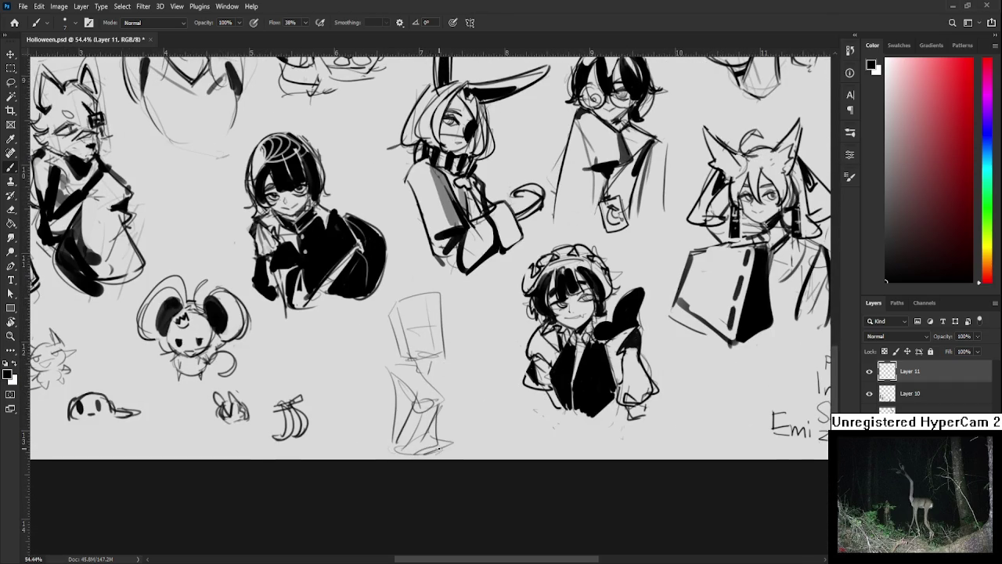
{"action": "left_click_drag", "start_coordinate": [420, 398], "coordinate": [407, 410]}
- Lasso the box head, scale it down to about 83%, and deselect
{"action": "key", "text": "l"}
{"action": "mouse_move", "coordinate": [373, 337]}
{"action": "left_mouse_down"}
{"action": "mouse_move", "coordinate": [425, 384]}
{"action": "mouse_move", "coordinate": [378, 376]}
{"action": "left_mouse_up"}
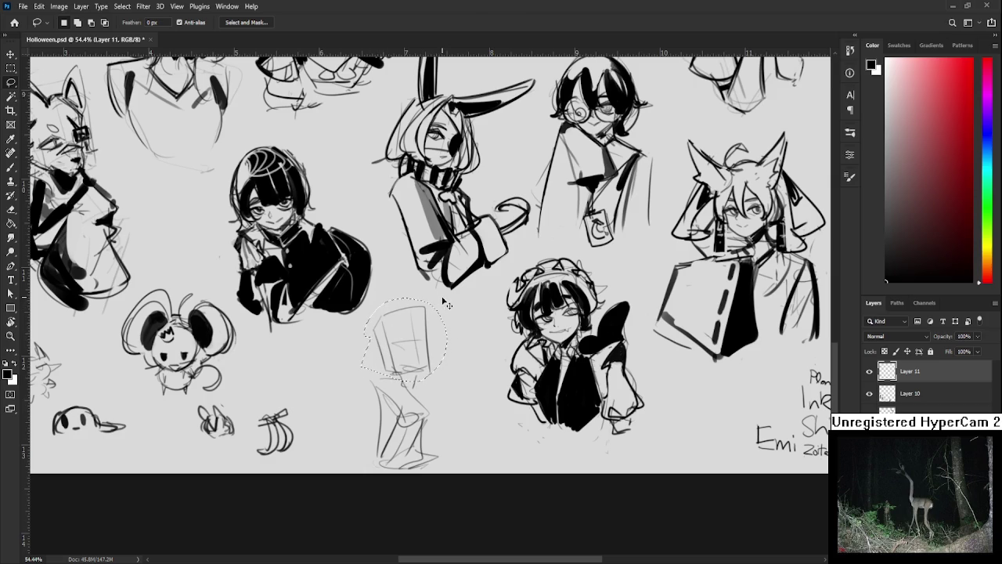
{"action": "key", "text": "ctrl+t"}
{"action": "mouse_move", "coordinate": [446, 296]}
{"action": "left_mouse_down"}
{"action": "mouse_move", "coordinate": [438, 316]}
{"action": "mouse_move", "coordinate": [468, 368]}
{"action": "left_mouse_up"}
{"action": "key", "text": "Return"}
{"action": "key", "text": "ctrl+t"}
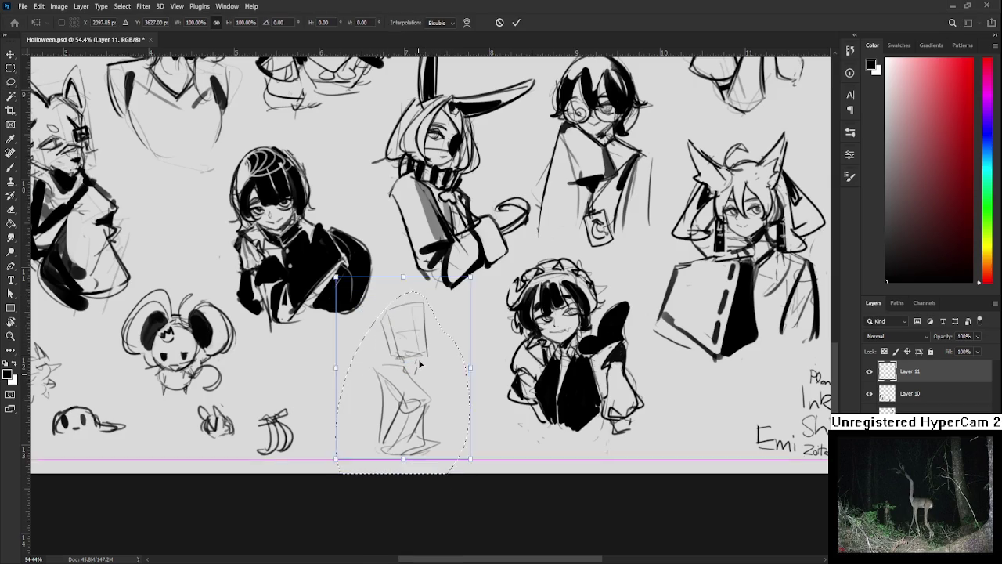
{"action": "key", "text": "Return"}
{"action": "key", "text": "ctrl+d"}
- Fade the leg and head sketch lines with a size-80 eraser
{"action": "key", "text": "e"}
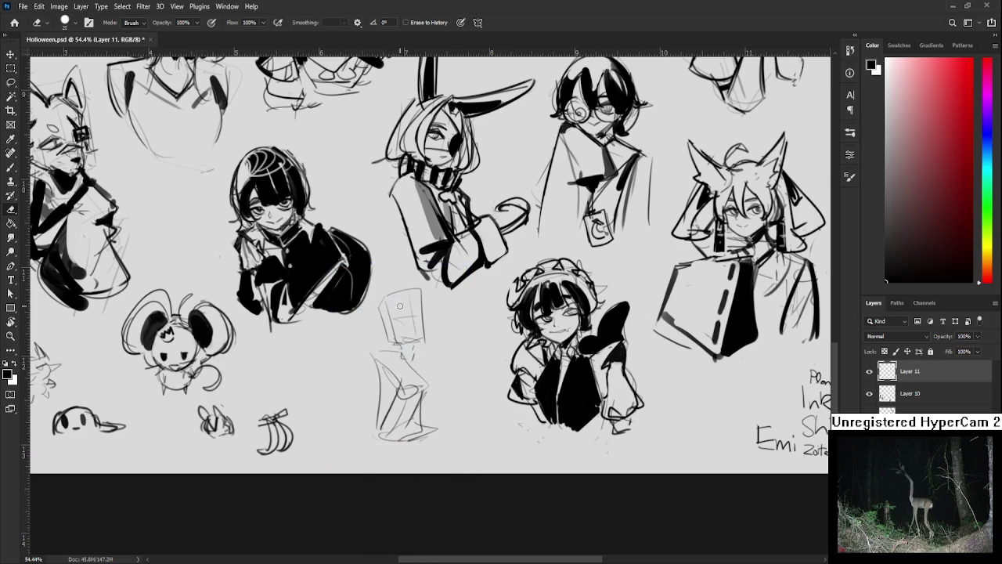
{"action": "key", "text": "bracketright"}
{"action": "key", "text": "bracketright"}
{"action": "key", "text": "bracketright"}
{"action": "left_click_drag", "start_coordinate": [395, 344], "coordinate": [418, 358]}
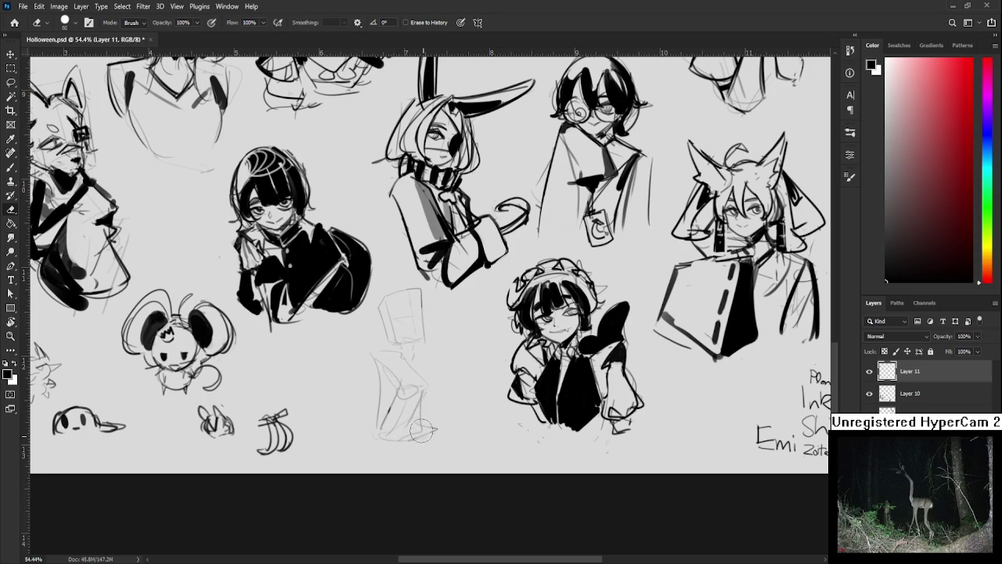
{"action": "left_click_drag", "start_coordinate": [407, 291], "coordinate": [402, 300]}
{"action": "scroll", "coordinate": [412, 293], "scroll_direction": "up", "scroll_amount": 5}
- Try sketching the left eye inside the head box, then undo it
{"action": "key", "text": "b"}
{"action": "mouse_move", "coordinate": [368, 343]}
{"action": "left_mouse_down"}
{"action": "mouse_move", "coordinate": [401, 329]}
{"action": "mouse_move", "coordinate": [391, 349]}
{"action": "mouse_move", "coordinate": [393, 330]}
{"action": "mouse_move", "coordinate": [381, 341]}
{"action": "mouse_move", "coordinate": [373, 332]}
{"action": "mouse_move", "coordinate": [393, 321]}
{"action": "mouse_move", "coordinate": [398, 333]}
{"action": "left_mouse_up"}
{"action": "key", "text": "ctrl+z"}
{"action": "key", "text": "ctrl+z"}
{"action": "key", "text": "ctrl+z"}
{"action": "key", "text": "ctrl+z"}
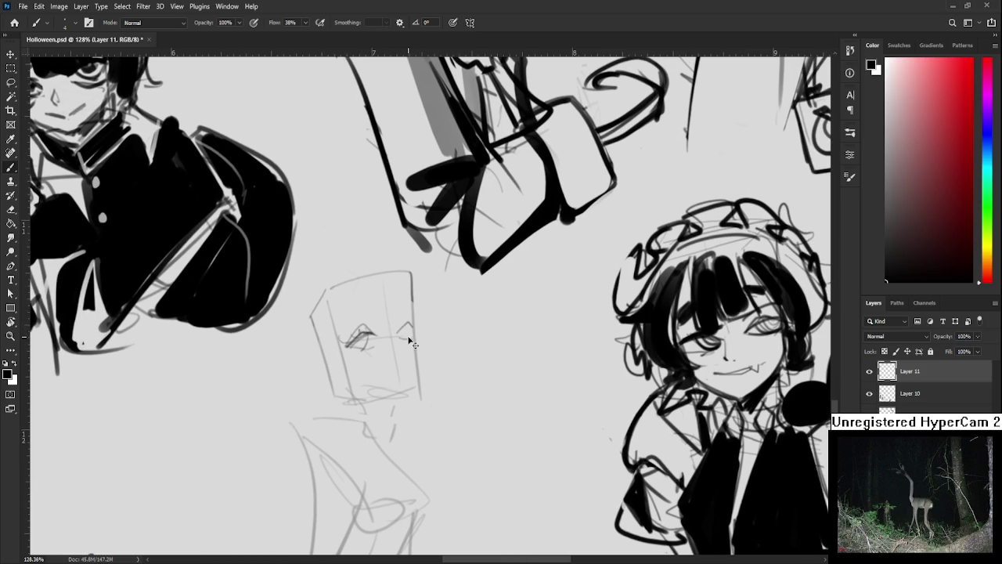
- Sketch the right eye and a small nose, undoing a trial mouth stroke
{"action": "left_click_drag", "start_coordinate": [403, 340], "coordinate": [413, 317]}
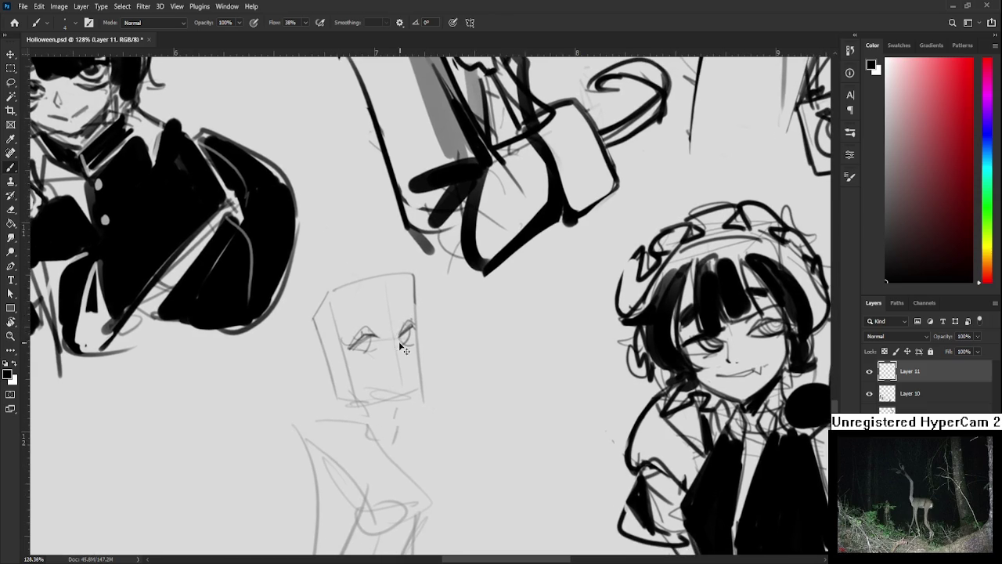
{"action": "left_click_drag", "start_coordinate": [401, 343], "coordinate": [402, 351]}
{"action": "left_click_drag", "start_coordinate": [385, 375], "coordinate": [400, 374]}
{"action": "key", "text": "ctrl+z"}
{"action": "scroll", "coordinate": [407, 355], "scroll_direction": "down", "scroll_amount": 3}
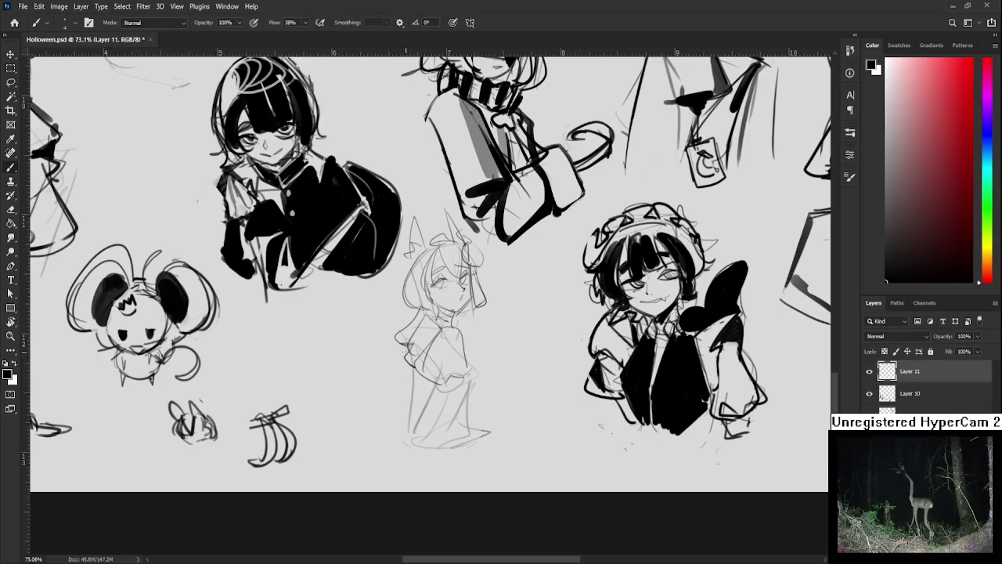
- Sketch the long dress with its folds and hem, and the girl's right arm
{"action": "left_click_drag", "start_coordinate": [403, 357], "coordinate": [406, 415]}
{"action": "left_click_drag", "start_coordinate": [414, 377], "coordinate": [427, 435]}
{"action": "left_click_drag", "start_coordinate": [429, 435], "coordinate": [454, 443]}
{"action": "left_click_drag", "start_coordinate": [470, 385], "coordinate": [480, 422]}
{"action": "left_click_drag", "start_coordinate": [436, 408], "coordinate": [410, 444]}
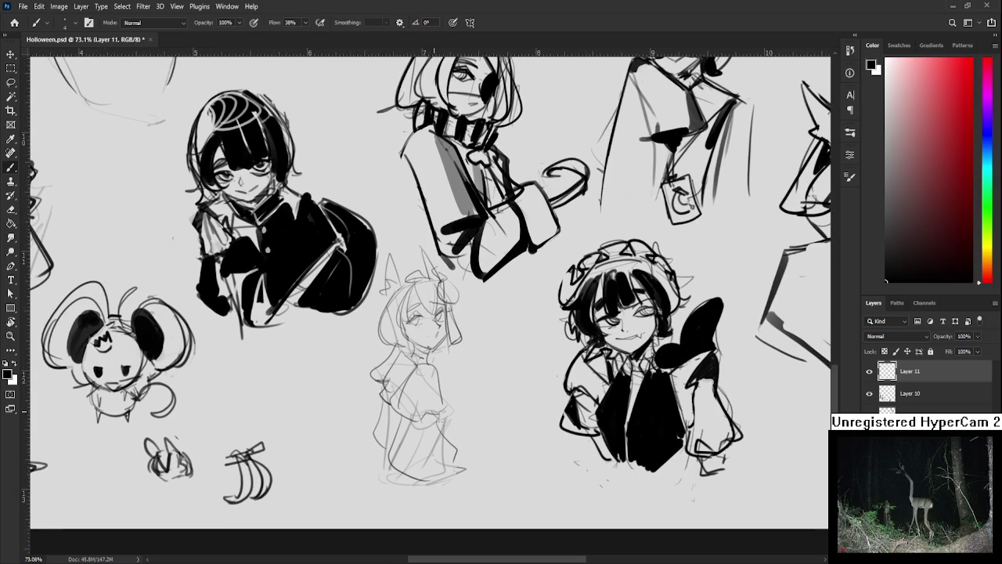
{"action": "mouse_move", "coordinate": [381, 360]}
{"action": "left_mouse_down"}
{"action": "mouse_move", "coordinate": [390, 407]}
{"action": "mouse_move", "coordinate": [364, 452]}
{"action": "mouse_move", "coordinate": [389, 460]}
{"action": "left_mouse_up"}
{"action": "left_click_drag", "start_coordinate": [461, 391], "coordinate": [444, 455]}
{"action": "left_click_drag", "start_coordinate": [457, 408], "coordinate": [441, 443]}
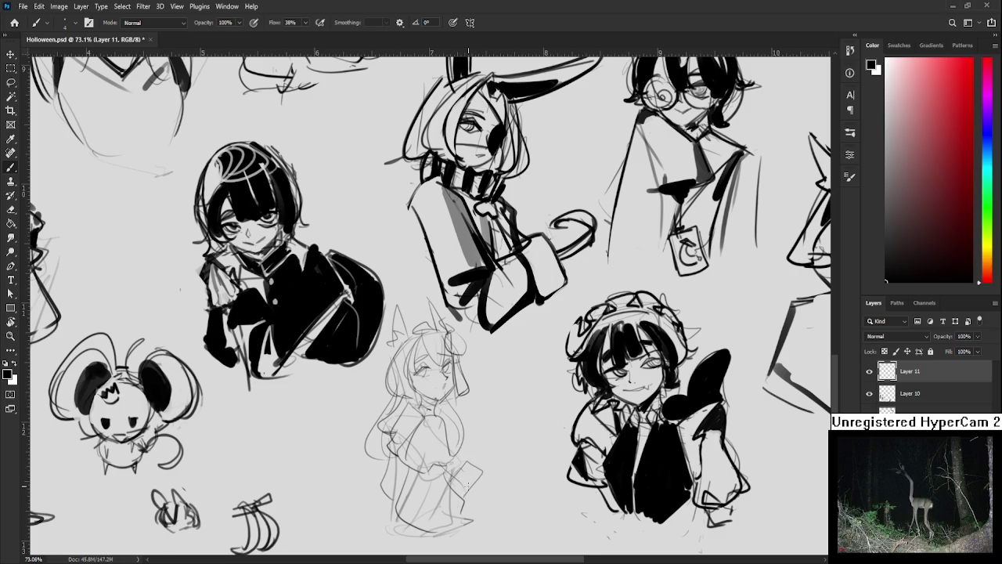
{"action": "mouse_move", "coordinate": [470, 474]}
{"action": "left_mouse_down"}
{"action": "mouse_move", "coordinate": [454, 493]}
{"action": "mouse_move", "coordinate": [468, 515]}
{"action": "left_mouse_up"}
{"action": "left_click_drag", "start_coordinate": [454, 482], "coordinate": [500, 498]}
{"action": "scroll", "coordinate": [484, 448], "scroll_direction": "down", "scroll_amount": 3}
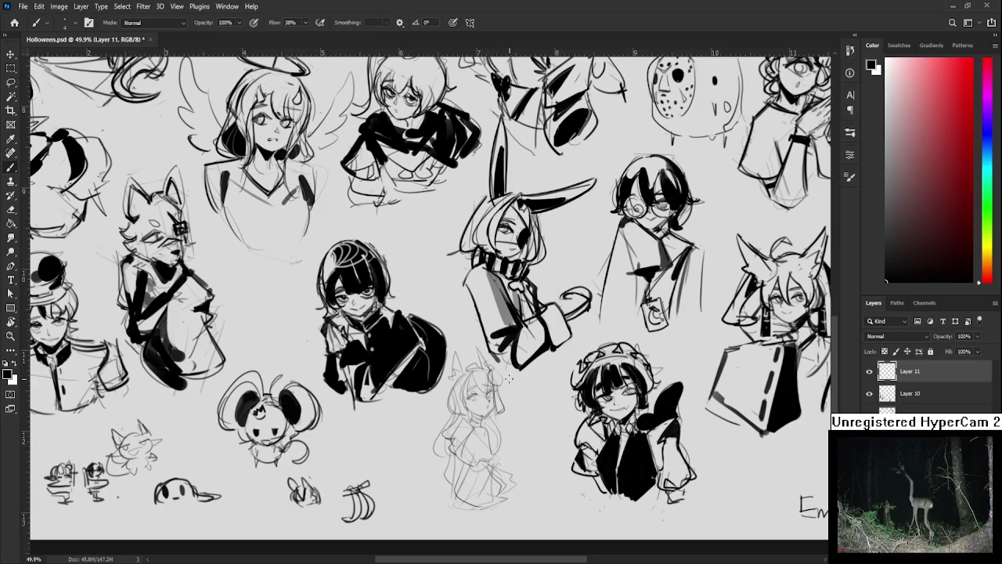
{"action": "scroll", "coordinate": [501, 376], "scroll_direction": "down", "scroll_amount": 2}
{"action": "scroll", "coordinate": [505, 376], "scroll_direction": "down", "scroll_amount": 2}
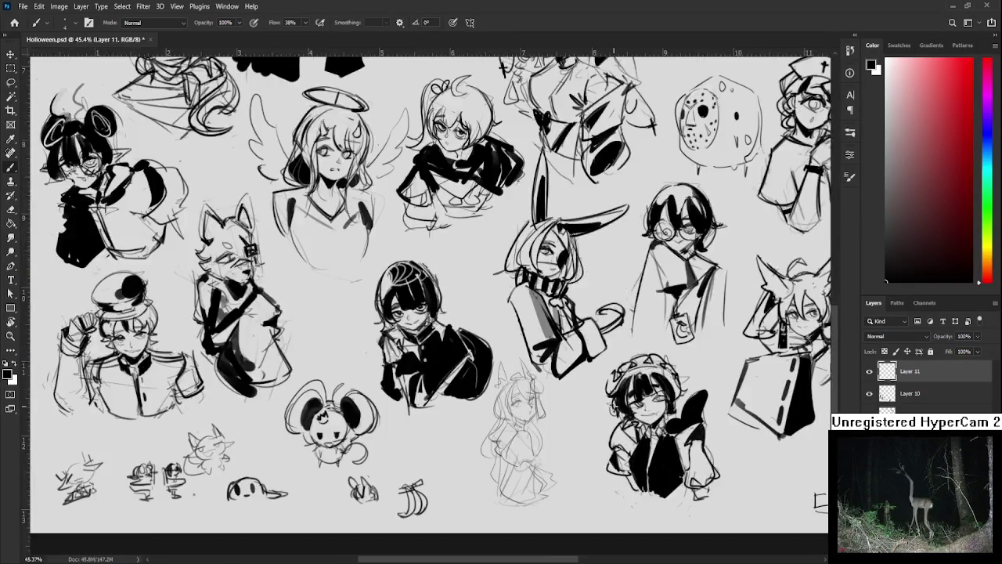
{"action": "scroll", "coordinate": [512, 374], "scroll_direction": "down", "scroll_amount": 2}
{"action": "scroll", "coordinate": [514, 375], "scroll_direction": "up", "scroll_amount": 1}
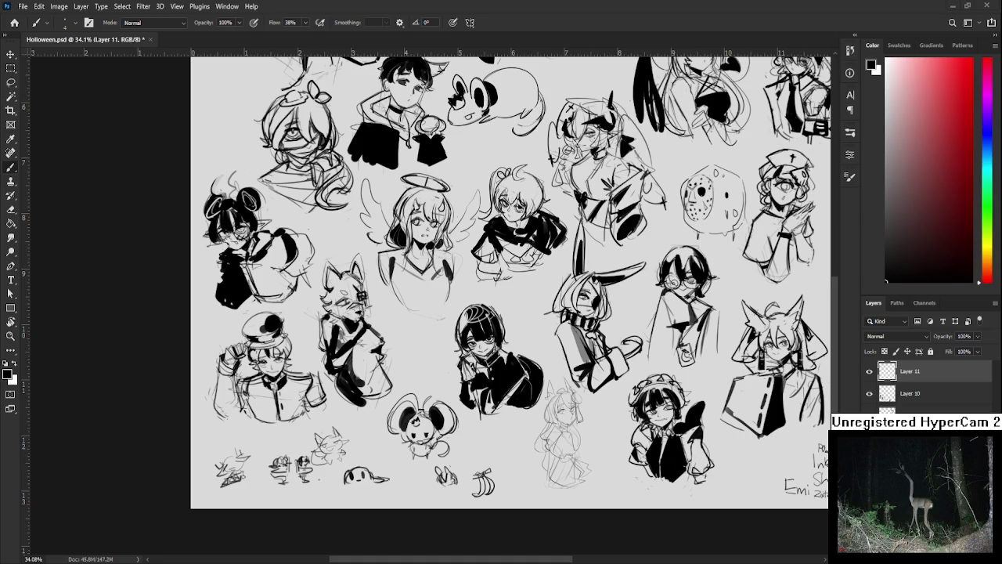
{"action": "scroll", "coordinate": [621, 383], "scroll_direction": "up", "scroll_amount": 5}
{"action": "scroll", "coordinate": [548, 391], "scroll_direction": "up", "scroll_amount": 5}
{"action": "scroll", "coordinate": [408, 421], "scroll_direction": "down", "scroll_amount": 2}
{"action": "scroll", "coordinate": [408, 422], "scroll_direction": "up", "scroll_amount": 2}
{"action": "scroll", "coordinate": [501, 462], "scroll_direction": "up", "scroll_amount": 3}
{"action": "scroll", "coordinate": [477, 392], "scroll_direction": "down", "scroll_amount": 2}
- Rough in the head box and torso outline to the right of the nurse bust
{"action": "mouse_move", "coordinate": [482, 394]}
{"action": "left_mouse_down"}
{"action": "mouse_move", "coordinate": [401, 379]}
{"action": "mouse_move", "coordinate": [438, 423]}
{"action": "left_mouse_up"}
{"action": "mouse_move", "coordinate": [428, 364]}
{"action": "left_mouse_down"}
{"action": "mouse_move", "coordinate": [448, 360]}
{"action": "mouse_move", "coordinate": [466, 426]}
{"action": "mouse_move", "coordinate": [430, 357]}
{"action": "mouse_move", "coordinate": [475, 358]}
{"action": "mouse_move", "coordinate": [465, 329]}
{"action": "mouse_move", "coordinate": [454, 381]}
{"action": "mouse_move", "coordinate": [492, 382]}
{"action": "left_mouse_up"}
{"action": "mouse_move", "coordinate": [439, 407]}
{"action": "left_mouse_down"}
{"action": "mouse_move", "coordinate": [436, 371]}
{"action": "mouse_move", "coordinate": [439, 420]}
{"action": "mouse_move", "coordinate": [479, 415]}
{"action": "left_mouse_up"}
{"action": "left_click_drag", "start_coordinate": [486, 354], "coordinate": [484, 413]}
{"action": "left_click_drag", "start_coordinate": [425, 405], "coordinate": [484, 411]}
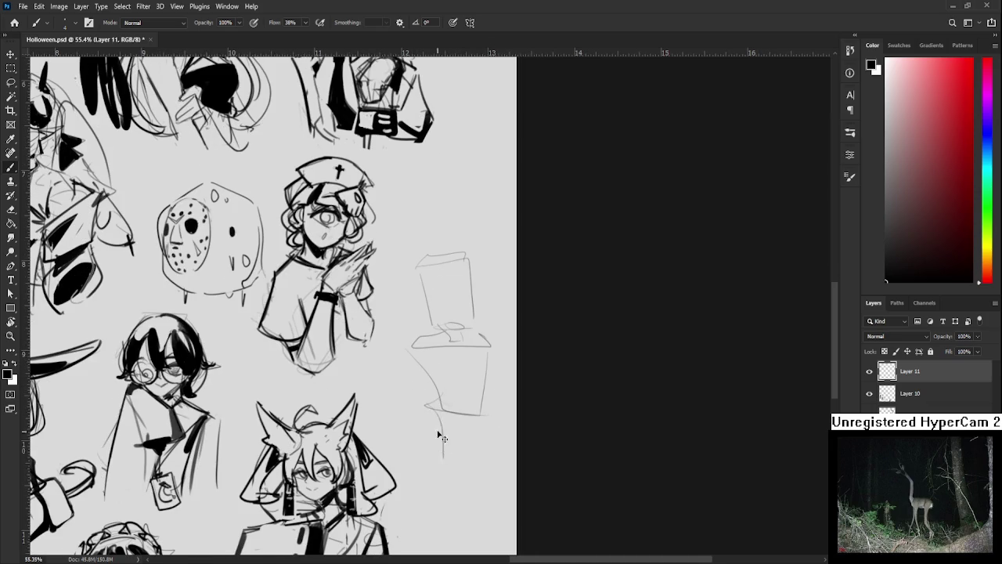
{"action": "mouse_move", "coordinate": [412, 369]}
{"action": "left_mouse_down"}
{"action": "mouse_move", "coordinate": [427, 342]}
{"action": "mouse_move", "coordinate": [432, 376]}
{"action": "mouse_move", "coordinate": [485, 368]}
{"action": "left_mouse_up"}
{"action": "left_click_drag", "start_coordinate": [471, 322], "coordinate": [471, 356]}
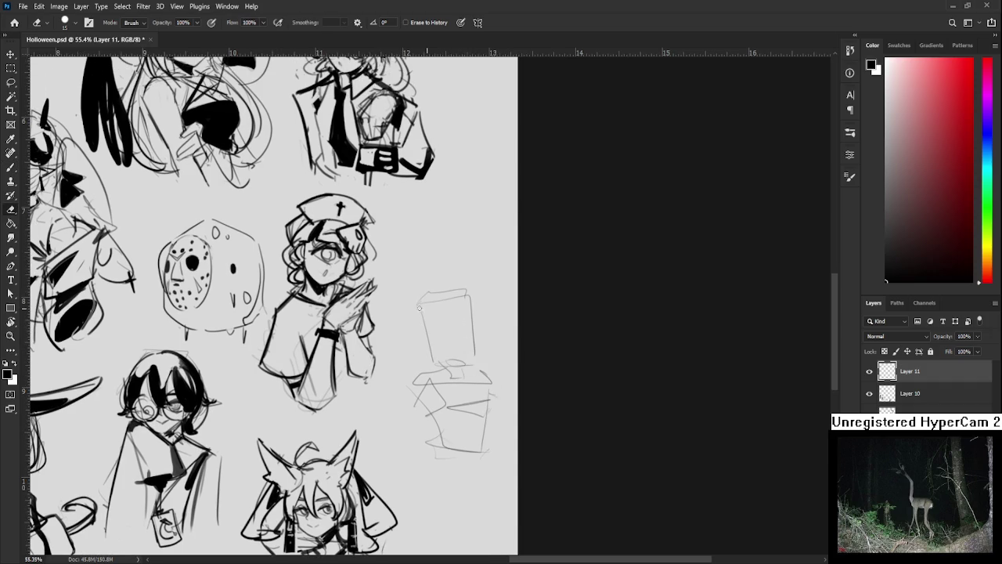
{"action": "mouse_move", "coordinate": [472, 307]}
{"action": "left_mouse_down"}
{"action": "mouse_move", "coordinate": [422, 314]}
{"action": "mouse_move", "coordinate": [452, 363]}
{"action": "left_mouse_up"}
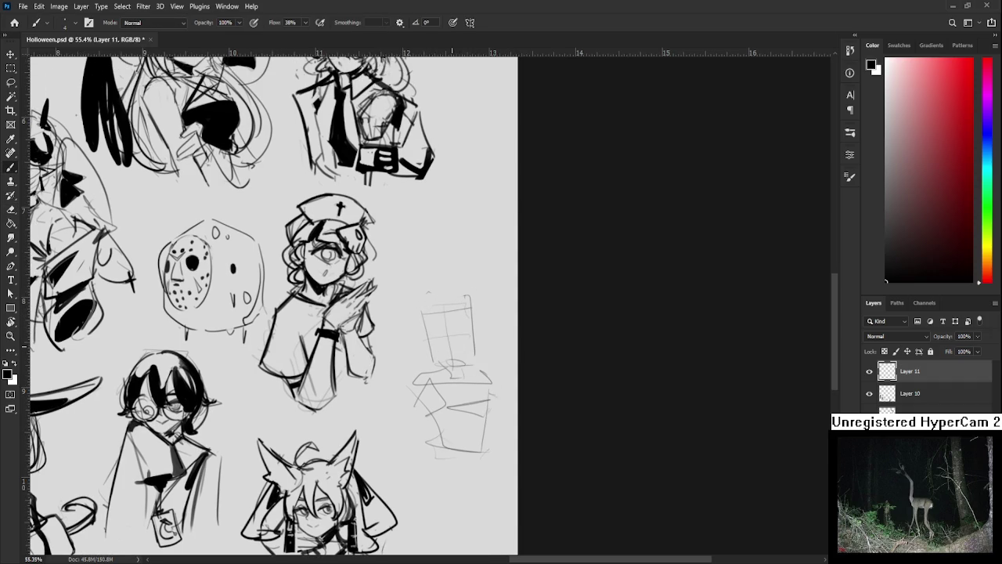
{"action": "left_click_drag", "start_coordinate": [447, 372], "coordinate": [425, 371]}
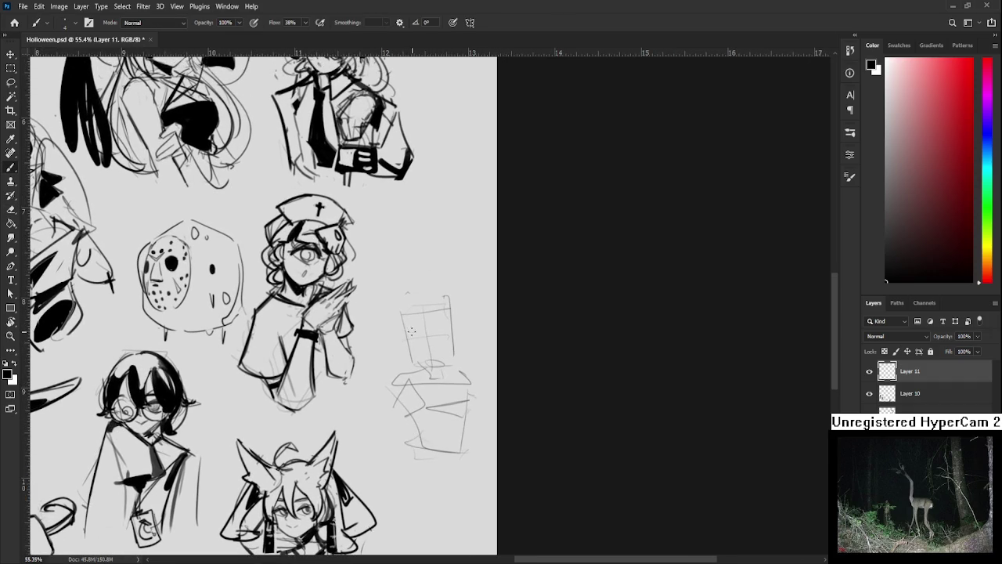
- Mark the eyes inside the new head outline
{"action": "left_click_drag", "start_coordinate": [407, 336], "coordinate": [425, 333]}
{"action": "left_click_drag", "start_coordinate": [406, 338], "coordinate": [423, 341]}
{"action": "key", "text": "ctrl+z"}
{"action": "mouse_move", "coordinate": [409, 342]}
{"action": "left_mouse_down"}
{"action": "mouse_move", "coordinate": [451, 338]}
{"action": "mouse_move", "coordinate": [423, 364]}
{"action": "mouse_move", "coordinate": [453, 335]}
{"action": "left_mouse_up"}
{"action": "scroll", "coordinate": [445, 322], "scroll_direction": "up", "scroll_amount": 2}
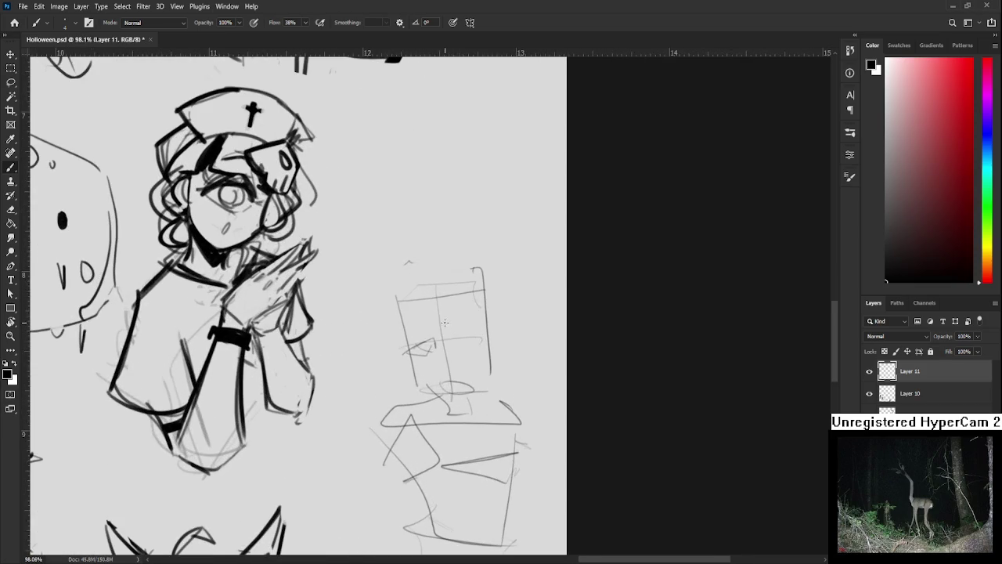
- Erase stray face scribbles and sketch and trim the right eyebrow
{"action": "scroll", "coordinate": [410, 340], "scroll_direction": "up", "scroll_amount": 2}
{"action": "key", "text": "e"}
{"action": "mouse_move", "coordinate": [409, 375]}
{"action": "left_mouse_down"}
{"action": "mouse_move", "coordinate": [380, 382]}
{"action": "mouse_move", "coordinate": [402, 381]}
{"action": "mouse_move", "coordinate": [393, 380]}
{"action": "mouse_move", "coordinate": [404, 363]}
{"action": "mouse_move", "coordinate": [397, 370]}
{"action": "left_mouse_up"}
{"action": "key", "text": "b"}
{"action": "key", "text": "ctrl+z"}
{"action": "key", "text": "ctrl+z"}
{"action": "key", "text": "ctrl+z"}
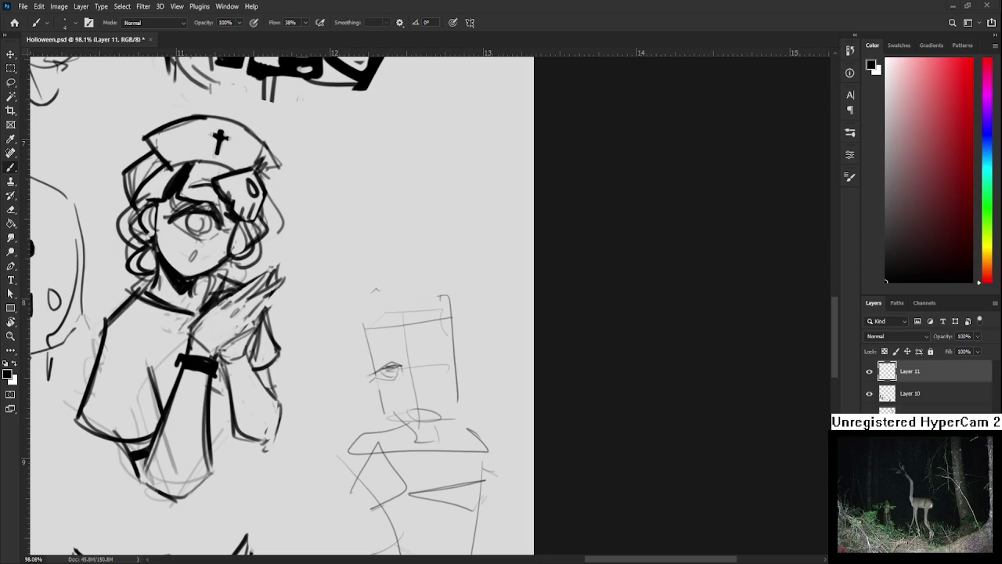
{"action": "scroll", "coordinate": [417, 375], "scroll_direction": "up", "scroll_amount": 1}
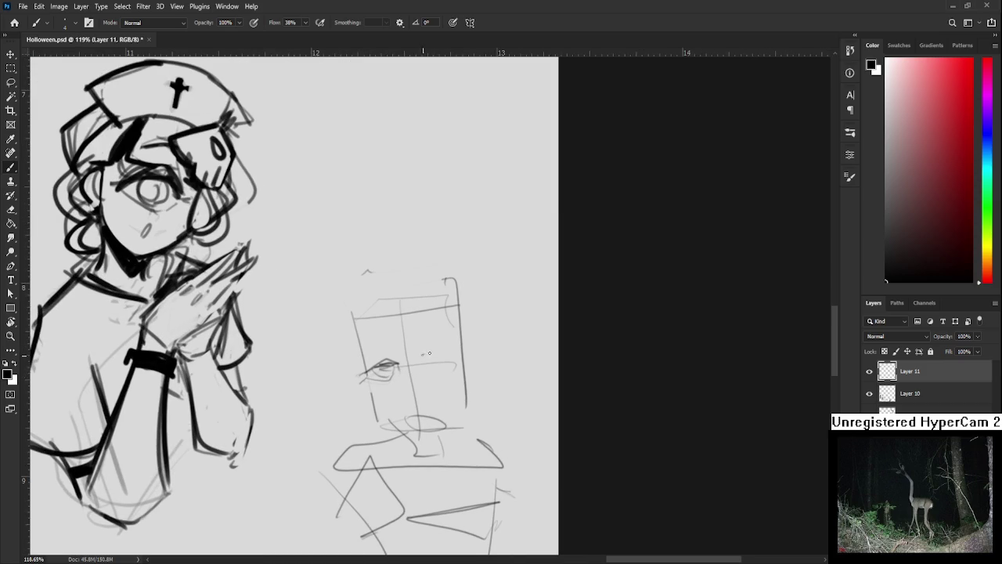
{"action": "left_click_drag", "start_coordinate": [421, 355], "coordinate": [463, 358]}
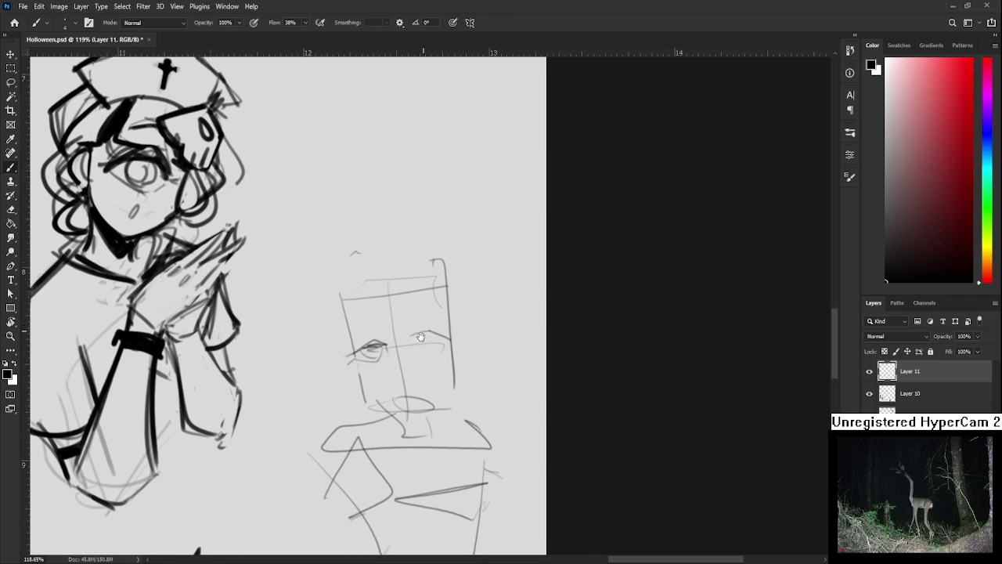
{"action": "key", "text": "e"}
{"action": "mouse_move", "coordinate": [414, 350]}
{"action": "left_mouse_down"}
{"action": "mouse_move", "coordinate": [451, 357]}
{"action": "mouse_move", "coordinate": [443, 361]}
{"action": "mouse_move", "coordinate": [443, 348]}
{"action": "left_mouse_up"}
{"action": "key", "text": "b"}
{"action": "key", "text": "e"}
{"action": "key", "text": "b"}
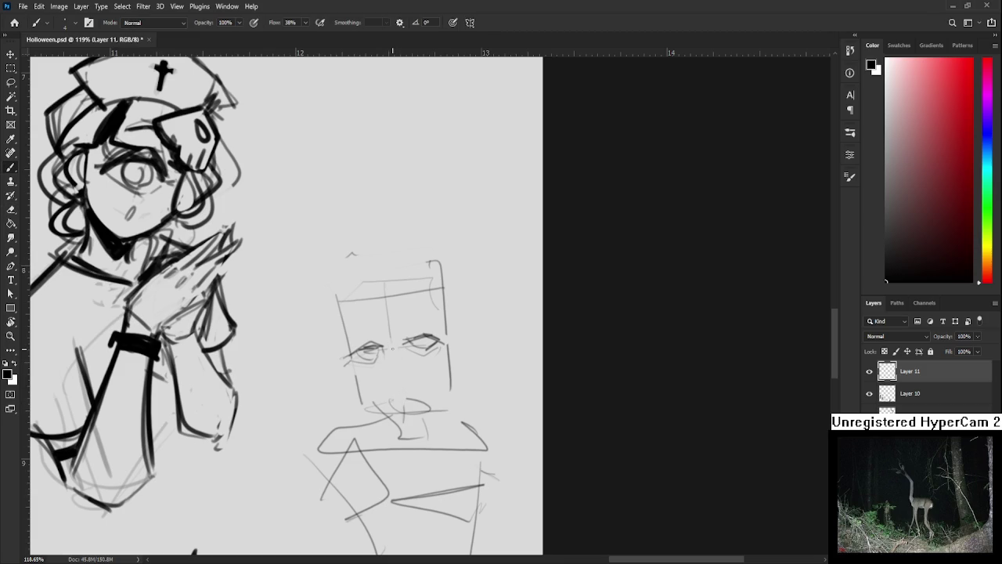
- Sketch the nose and mouth below the eyes
{"action": "left_click_drag", "start_coordinate": [389, 363], "coordinate": [396, 374]}
{"action": "left_click_drag", "start_coordinate": [379, 379], "coordinate": [396, 387]}
{"action": "left_click_drag", "start_coordinate": [423, 350], "coordinate": [430, 364]}
{"action": "key", "text": "ctrl+z"}
- Sketch the bangs and curved hair strands on both sides of the head
{"action": "mouse_move", "coordinate": [376, 296]}
{"action": "left_mouse_down"}
{"action": "mouse_move", "coordinate": [377, 341]}
{"action": "mouse_move", "coordinate": [410, 360]}
{"action": "left_mouse_up"}
{"action": "mouse_move", "coordinate": [412, 301]}
{"action": "left_mouse_down"}
{"action": "mouse_move", "coordinate": [412, 362]}
{"action": "mouse_move", "coordinate": [382, 298]}
{"action": "left_mouse_up"}
{"action": "key", "text": "ctrl+z"}
{"action": "key", "text": "ctrl+z"}
{"action": "mouse_move", "coordinate": [409, 356]}
{"action": "left_mouse_down"}
{"action": "mouse_move", "coordinate": [413, 301]}
{"action": "mouse_move", "coordinate": [375, 352]}
{"action": "left_mouse_up"}
{"action": "key", "text": "ctrl+z"}
{"action": "left_click_drag", "start_coordinate": [374, 295], "coordinate": [389, 358]}
{"action": "left_click_drag", "start_coordinate": [413, 313], "coordinate": [415, 322]}
{"action": "key", "text": "ctrl+z"}
{"action": "left_click_drag", "start_coordinate": [430, 290], "coordinate": [435, 328]}
{"action": "mouse_move", "coordinate": [371, 302]}
{"action": "left_mouse_down"}
{"action": "mouse_move", "coordinate": [353, 338]}
{"action": "mouse_move", "coordinate": [374, 348]}
{"action": "mouse_move", "coordinate": [363, 313]}
{"action": "mouse_move", "coordinate": [353, 316]}
{"action": "mouse_move", "coordinate": [348, 368]}
{"action": "mouse_move", "coordinate": [360, 377]}
{"action": "left_mouse_up"}
{"action": "key", "text": "ctrl+z"}
{"action": "key", "text": "ctrl+z"}
- Outline the left and right edges of the bob hair and add a small mouth
{"action": "mouse_move", "coordinate": [365, 337]}
{"action": "left_mouse_down"}
{"action": "mouse_move", "coordinate": [373, 351]}
{"action": "mouse_move", "coordinate": [330, 383]}
{"action": "left_mouse_up"}
{"action": "mouse_move", "coordinate": [409, 315]}
{"action": "left_mouse_down"}
{"action": "mouse_move", "coordinate": [421, 380]}
{"action": "mouse_move", "coordinate": [435, 375]}
{"action": "mouse_move", "coordinate": [423, 399]}
{"action": "left_mouse_up"}
{"action": "left_click_drag", "start_coordinate": [415, 329], "coordinate": [407, 387]}
{"action": "left_click_drag", "start_coordinate": [389, 364], "coordinate": [464, 299]}
{"action": "mouse_move", "coordinate": [364, 332]}
{"action": "left_mouse_down"}
{"action": "mouse_move", "coordinate": [384, 281]}
{"action": "mouse_move", "coordinate": [376, 359]}
{"action": "mouse_move", "coordinate": [395, 385]}
{"action": "mouse_move", "coordinate": [442, 394]}
{"action": "mouse_move", "coordinate": [450, 374]}
{"action": "mouse_move", "coordinate": [485, 368]}
{"action": "left_mouse_up"}
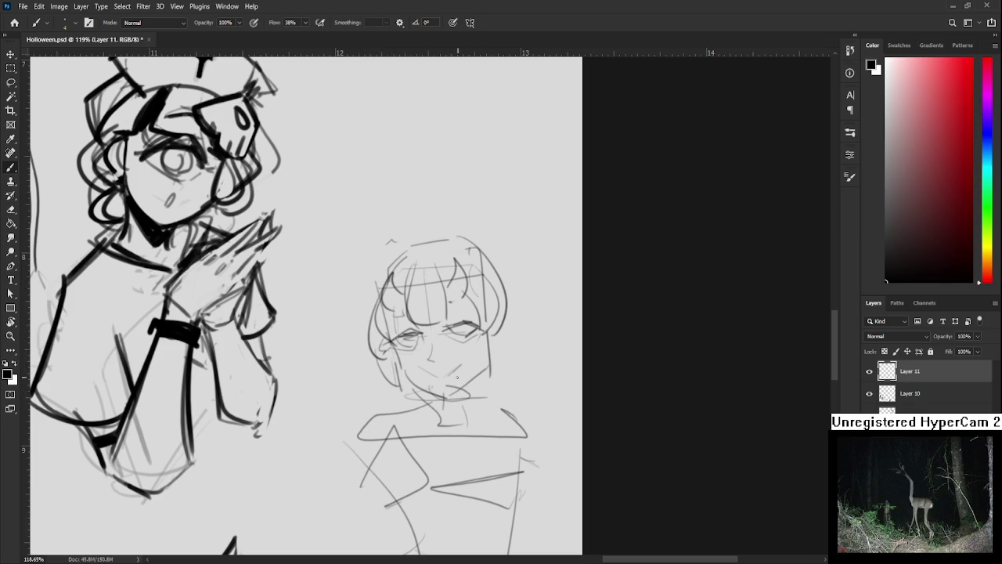
{"action": "key", "text": "e"}
{"action": "key", "text": "b"}
{"action": "left_click_drag", "start_coordinate": [444, 374], "coordinate": [452, 368]}
{"action": "scroll", "coordinate": [360, 347], "scroll_direction": "down", "scroll_amount": 1}
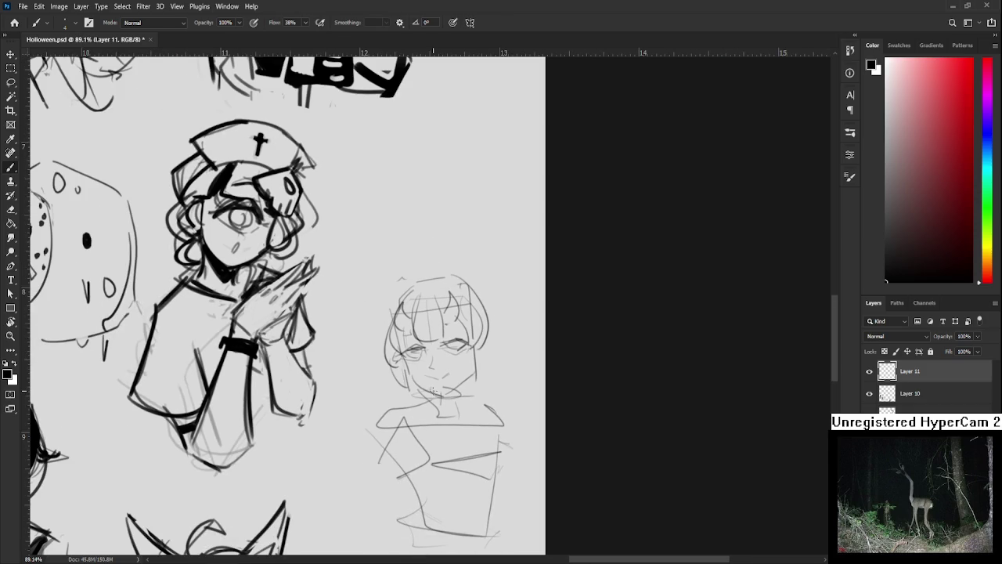
- Lasso the girl's right eye and scale it to about 93%
{"action": "scroll", "coordinate": [360, 347], "scroll_direction": "down", "scroll_amount": 1}
{"action": "key", "text": "l"}
{"action": "mouse_move", "coordinate": [360, 347]}
{"action": "left_mouse_down"}
{"action": "mouse_move", "coordinate": [348, 351]}
{"action": "mouse_move", "coordinate": [383, 335]}
{"action": "left_mouse_up"}
{"action": "key", "text": "ctrl+t"}
{"action": "key", "text": "Return"}
{"action": "key", "text": "ctrl+t"}
{"action": "key", "text": "Return"}
- Adjust the mouth marks and sketch the cheek, jaw and pointed ears on both sides
{"action": "key", "text": "e"}
{"action": "key", "text": "b"}
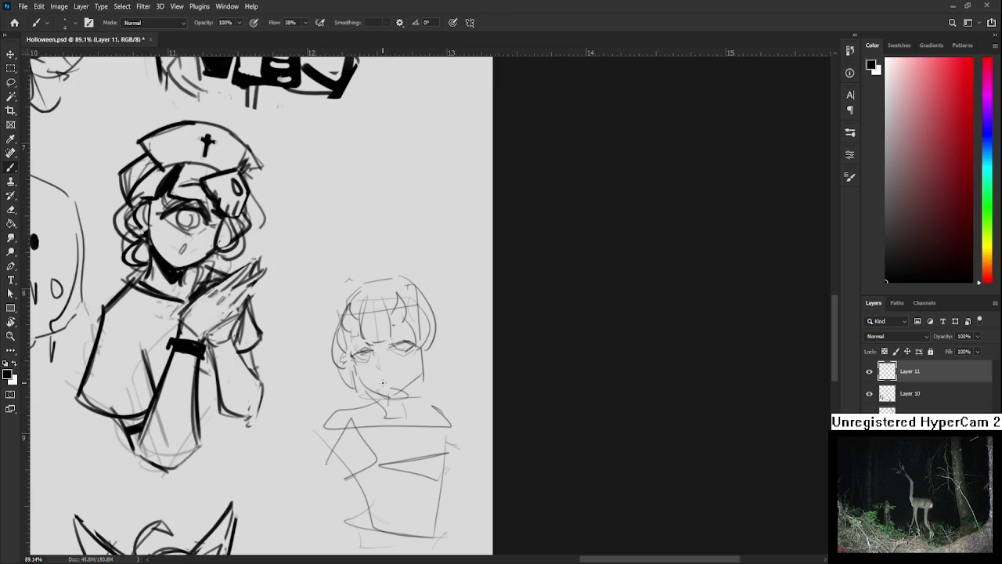
{"action": "key", "text": "e"}
{"action": "mouse_move", "coordinate": [381, 383]}
{"action": "left_mouse_down"}
{"action": "mouse_move", "coordinate": [404, 376]}
{"action": "mouse_move", "coordinate": [389, 364]}
{"action": "left_mouse_up"}
{"action": "key", "text": "b"}
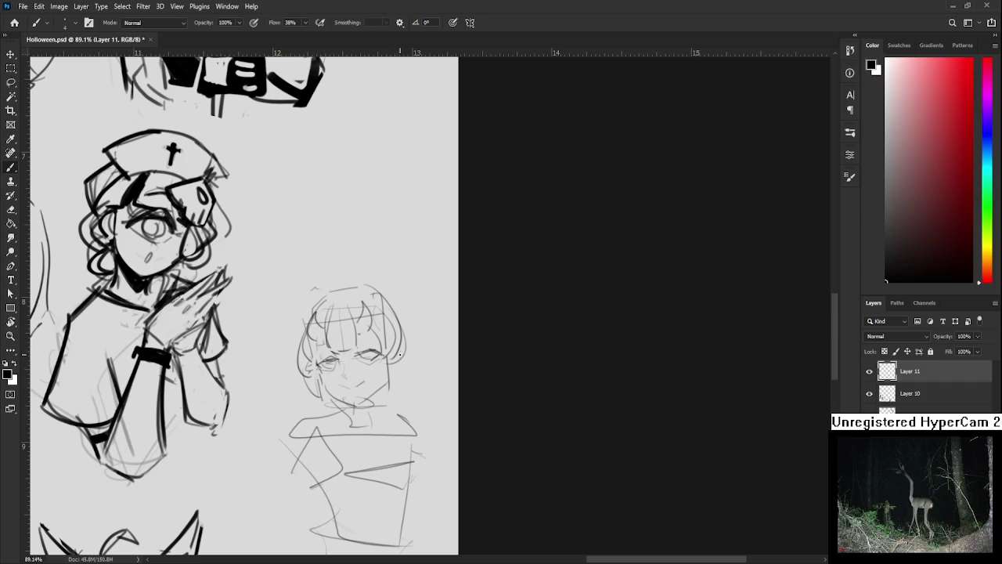
{"action": "mouse_move", "coordinate": [401, 369]}
{"action": "left_mouse_down"}
{"action": "mouse_move", "coordinate": [386, 380]}
{"action": "mouse_move", "coordinate": [417, 363]}
{"action": "left_mouse_up"}
{"action": "mouse_move", "coordinate": [353, 366]}
{"action": "left_mouse_down"}
{"action": "mouse_move", "coordinate": [401, 350]}
{"action": "mouse_move", "coordinate": [354, 365]}
{"action": "left_mouse_up"}
{"action": "key", "text": "ctrl+z"}
{"action": "mouse_move", "coordinate": [442, 337]}
{"action": "left_mouse_down"}
{"action": "mouse_move", "coordinate": [463, 337]}
{"action": "mouse_move", "coordinate": [449, 360]}
{"action": "left_mouse_up"}
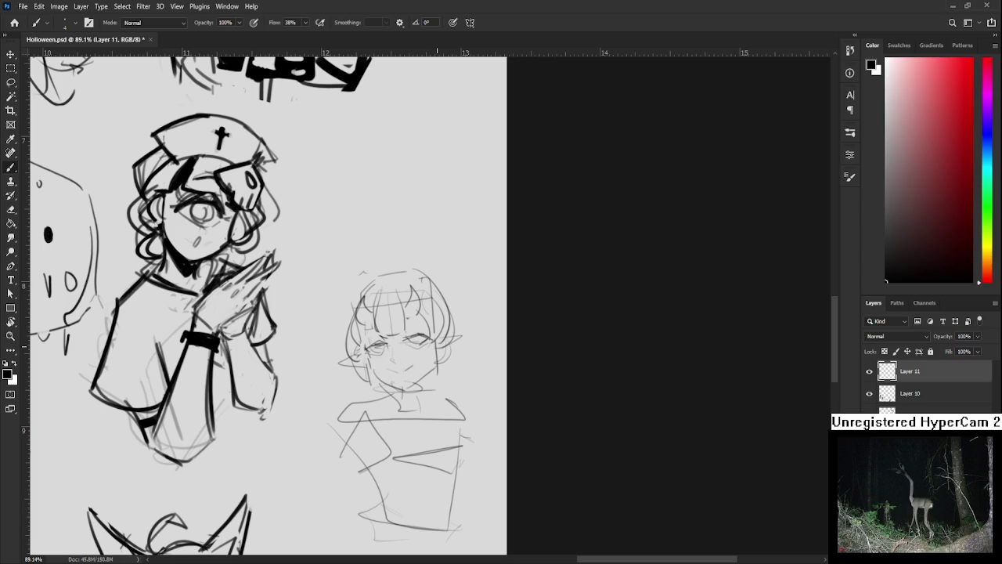
- Erase faint face marks, circle the right eye and sketch a mouth below the nose
{"action": "key", "text": "e"}
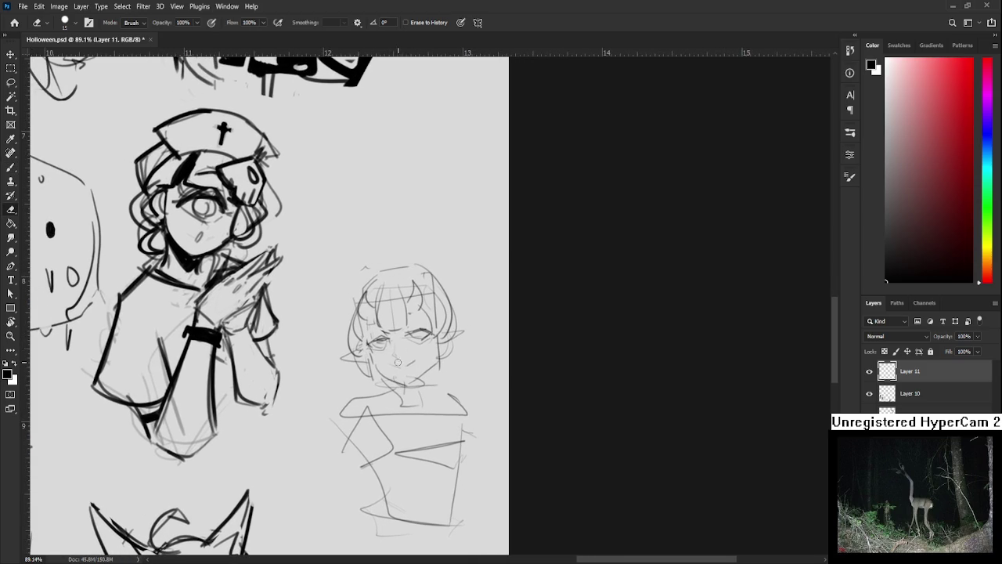
{"action": "left_click_drag", "start_coordinate": [408, 358], "coordinate": [397, 349]}
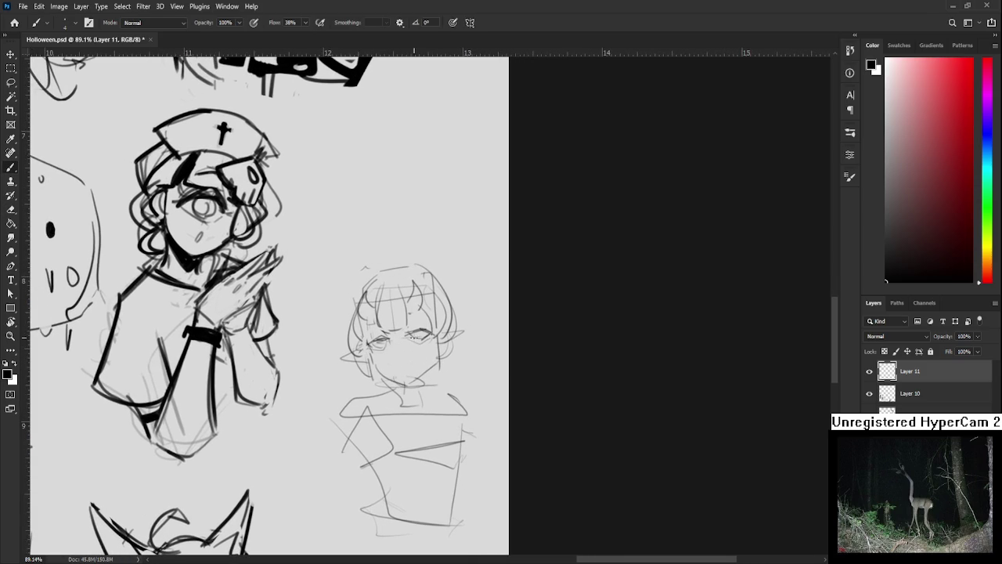
{"action": "key", "text": "b"}
{"action": "mouse_move", "coordinate": [418, 335]}
{"action": "left_mouse_down"}
{"action": "mouse_move", "coordinate": [420, 345]}
{"action": "mouse_move", "coordinate": [381, 346]}
{"action": "left_mouse_up"}
{"action": "left_click_drag", "start_coordinate": [402, 364], "coordinate": [408, 367]}
- Erase the old eyes, redraw them open with round pupils, and add a nose and mouth
{"action": "key", "text": "e"}
{"action": "left_click_drag", "start_coordinate": [403, 340], "coordinate": [456, 305]}
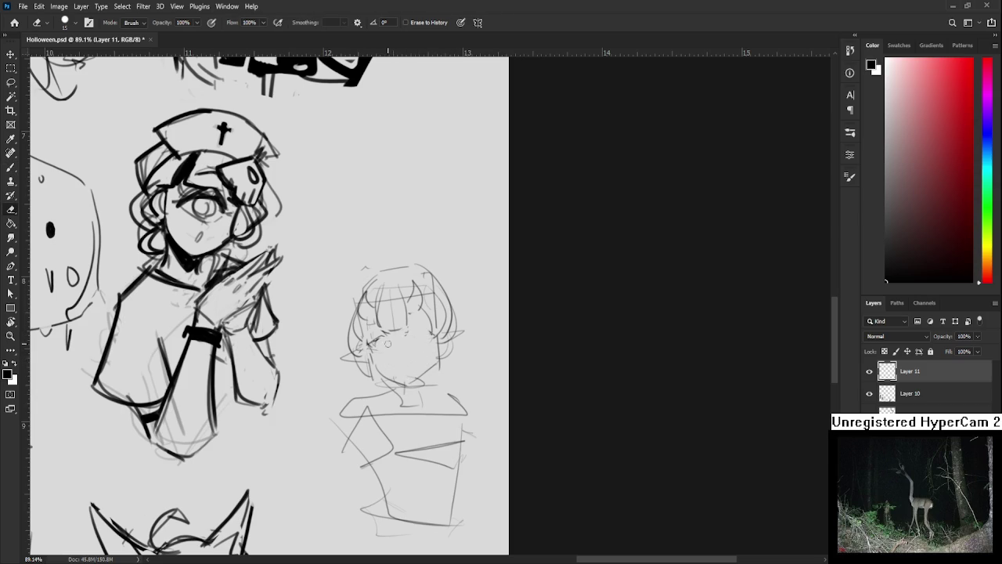
{"action": "key", "text": "b"}
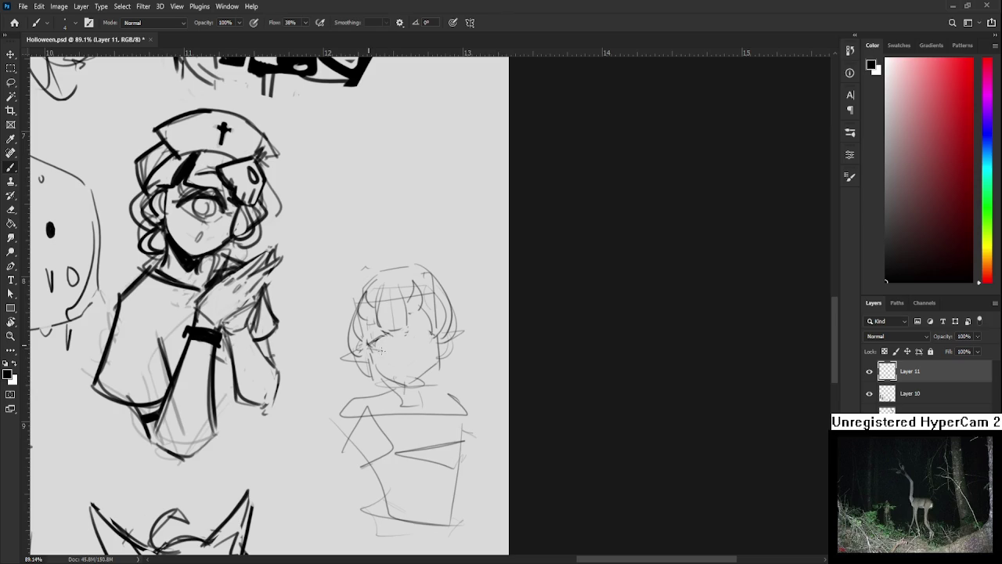
{"action": "mouse_move", "coordinate": [385, 342]}
{"action": "left_mouse_down"}
{"action": "mouse_move", "coordinate": [372, 349]}
{"action": "mouse_move", "coordinate": [383, 337]}
{"action": "left_mouse_up"}
{"action": "mouse_move", "coordinate": [385, 342]}
{"action": "left_mouse_down"}
{"action": "mouse_move", "coordinate": [393, 348]}
{"action": "mouse_move", "coordinate": [389, 337]}
{"action": "left_mouse_up"}
{"action": "key", "text": "e"}
{"action": "key", "text": "b"}
{"action": "left_click_drag", "start_coordinate": [413, 326], "coordinate": [406, 343]}
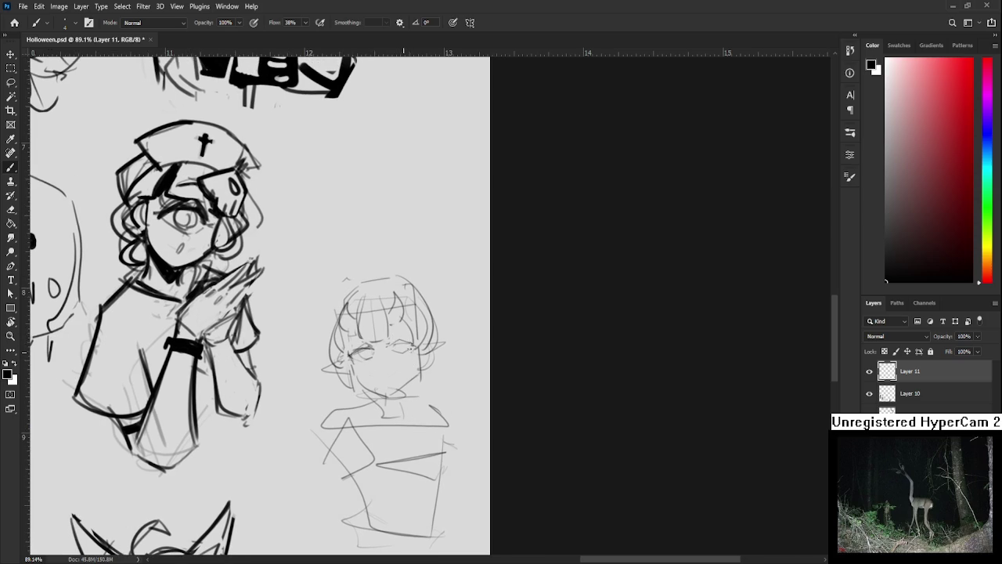
{"action": "mouse_move", "coordinate": [378, 361]}
{"action": "left_mouse_down"}
{"action": "mouse_move", "coordinate": [394, 375]}
{"action": "mouse_move", "coordinate": [401, 364]}
{"action": "left_mouse_up"}
- Lasso the head including the chin, shrink it to about 77% and nudge it right
{"action": "key", "text": "l"}
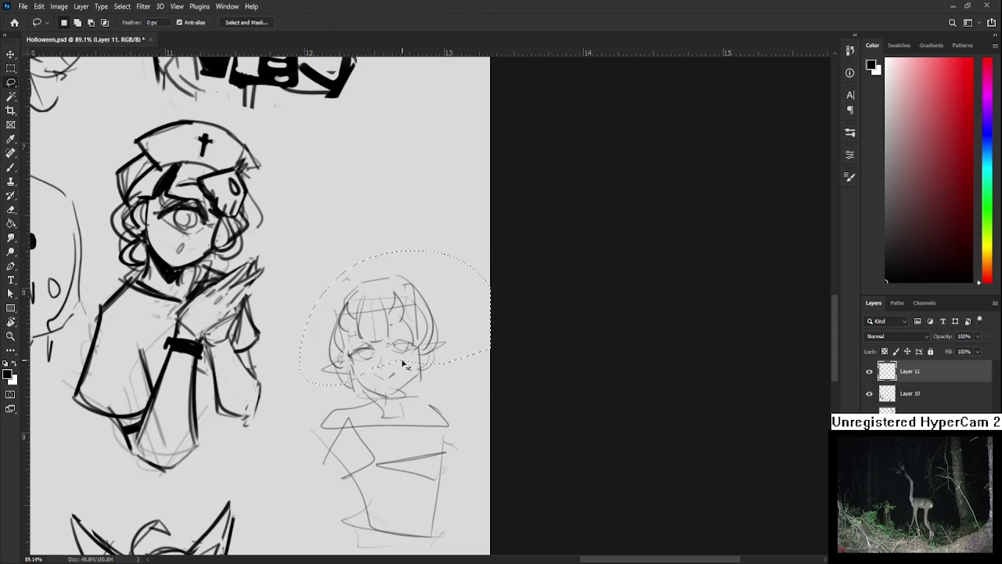
{"action": "key", "text": "ctrl+t"}
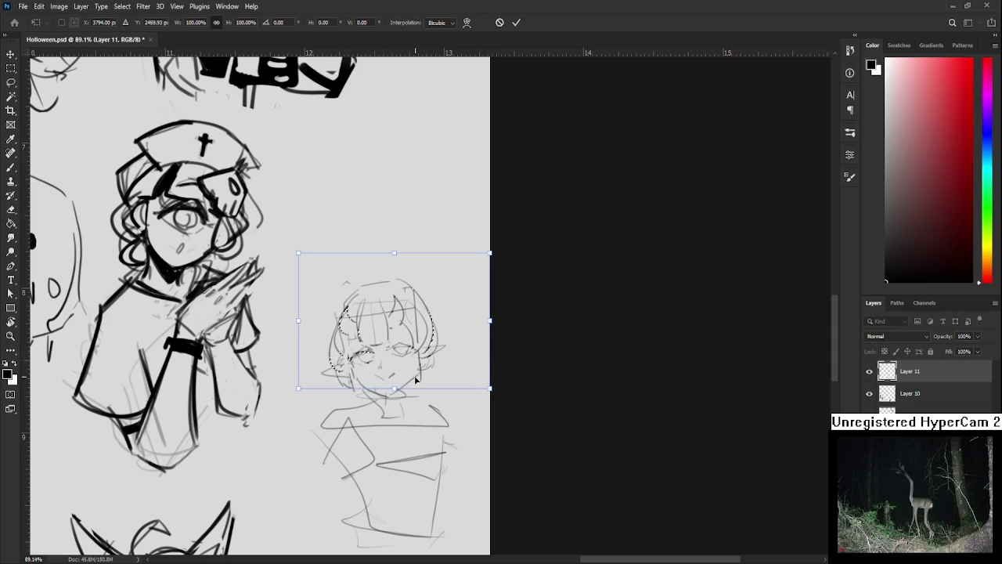
{"action": "key", "text": "Return"}
{"action": "left_click_drag", "start_coordinate": [415, 385], "coordinate": [384, 403]}
{"action": "left_click_drag", "start_coordinate": [483, 310], "coordinate": [479, 317]}
{"action": "key", "text": "ctrl+t"}
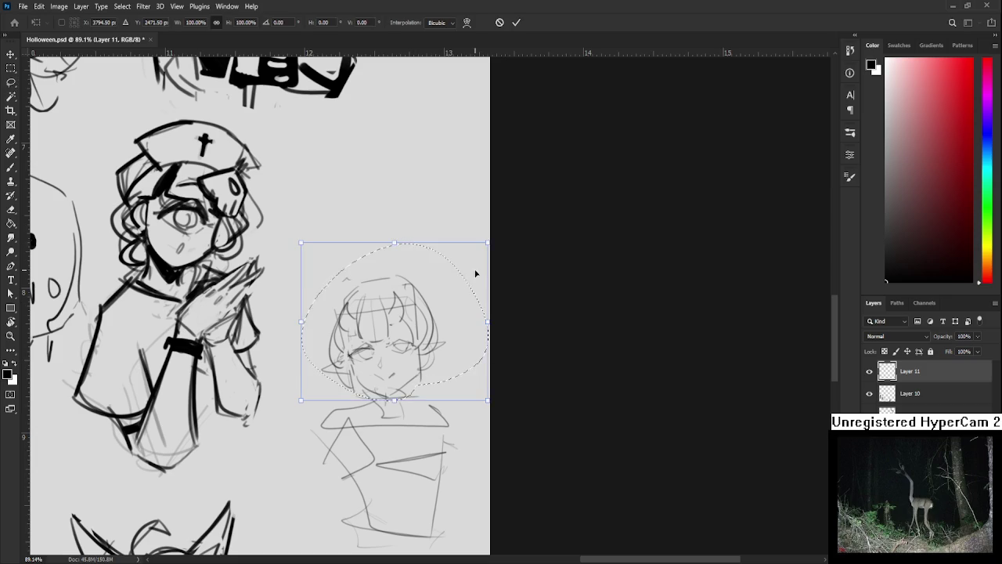
{"action": "left_click_drag", "start_coordinate": [488, 243], "coordinate": [443, 279]}
{"action": "left_click_drag", "start_coordinate": [418, 316], "coordinate": [429, 322]}
{"action": "key", "text": "Return"}
{"action": "key", "text": "ctrl+d"}
- Zoom out to check the smaller head, then recentre on the new girl
{"action": "scroll", "coordinate": [459, 334], "scroll_direction": "down", "scroll_amount": 3}
{"action": "scroll", "coordinate": [458, 334], "scroll_direction": "down", "scroll_amount": 3}
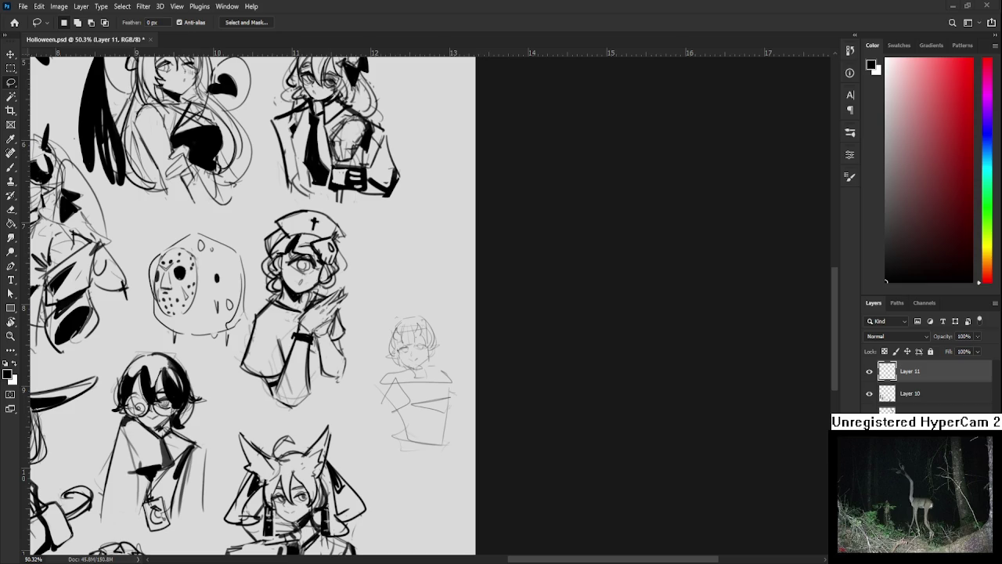
{"action": "scroll", "coordinate": [435, 379], "scroll_direction": "up", "scroll_amount": 1}
{"action": "scroll", "coordinate": [435, 379], "scroll_direction": "up", "scroll_amount": 3}
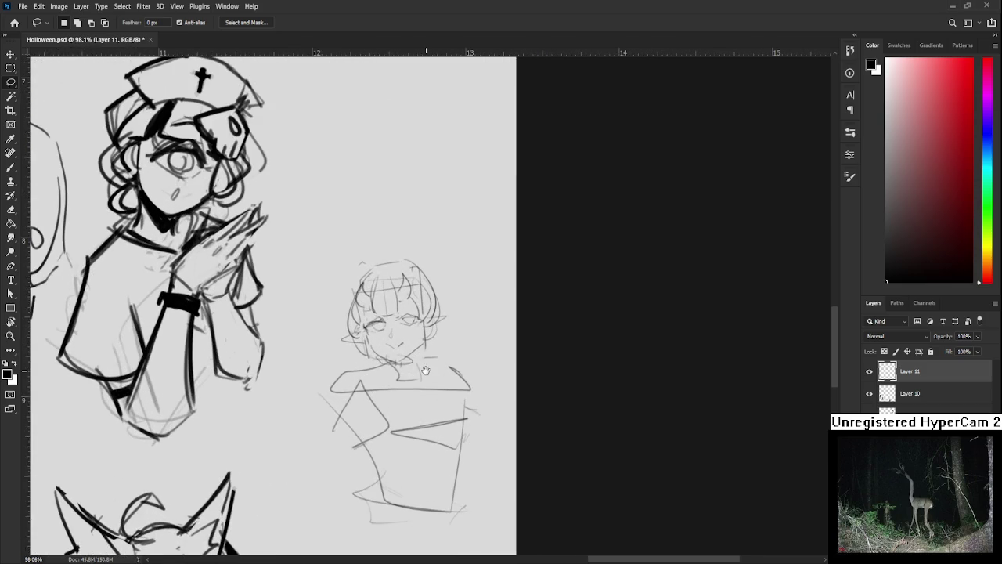
{"action": "left_click_drag", "start_coordinate": [395, 353], "coordinate": [422, 351]}
{"action": "key", "text": "b"}
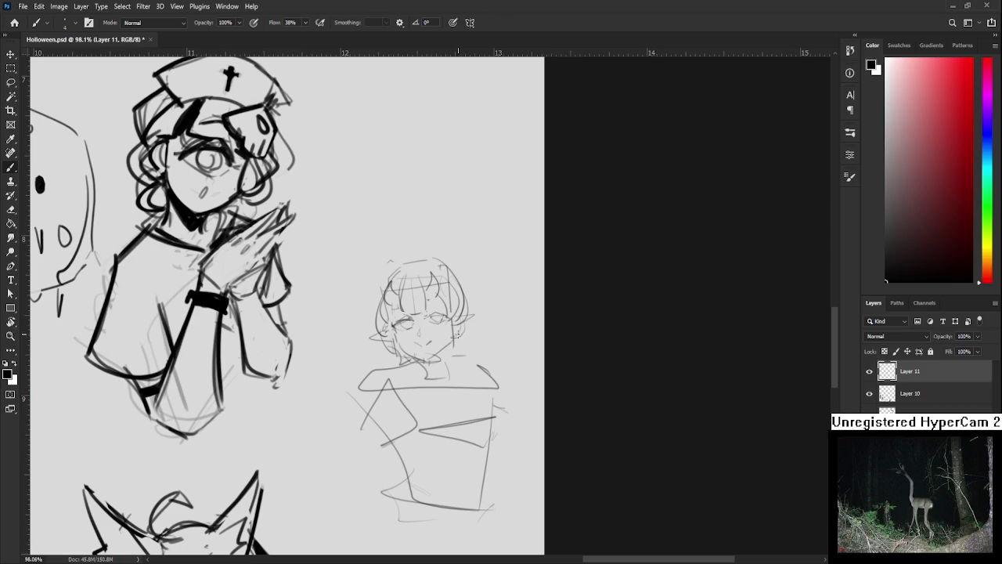
- Add a small curl near the neck and sketch a pocket on the torso
{"action": "left_click_drag", "start_coordinate": [448, 332], "coordinate": [454, 348]}
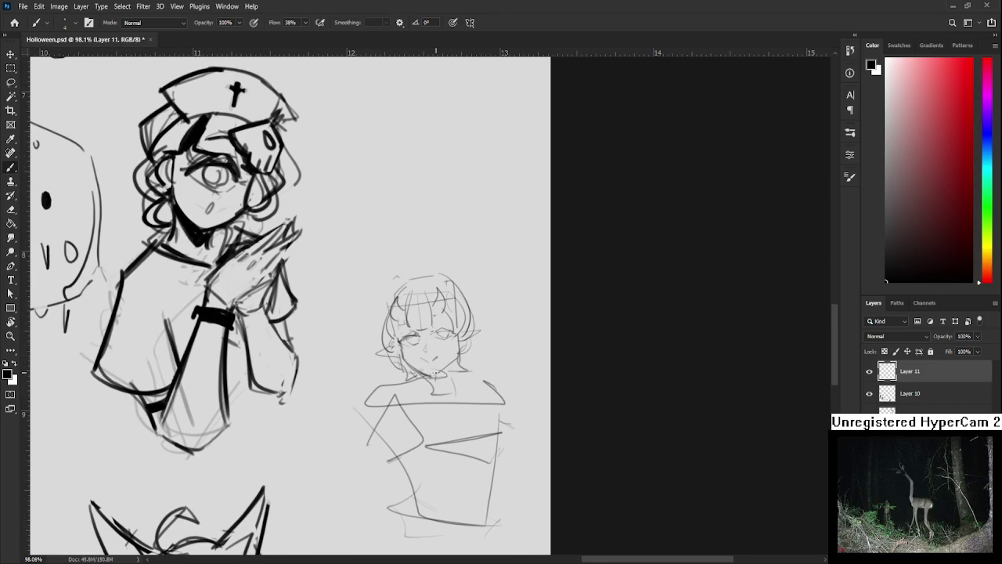
{"action": "left_click_drag", "start_coordinate": [454, 352], "coordinate": [429, 342]}
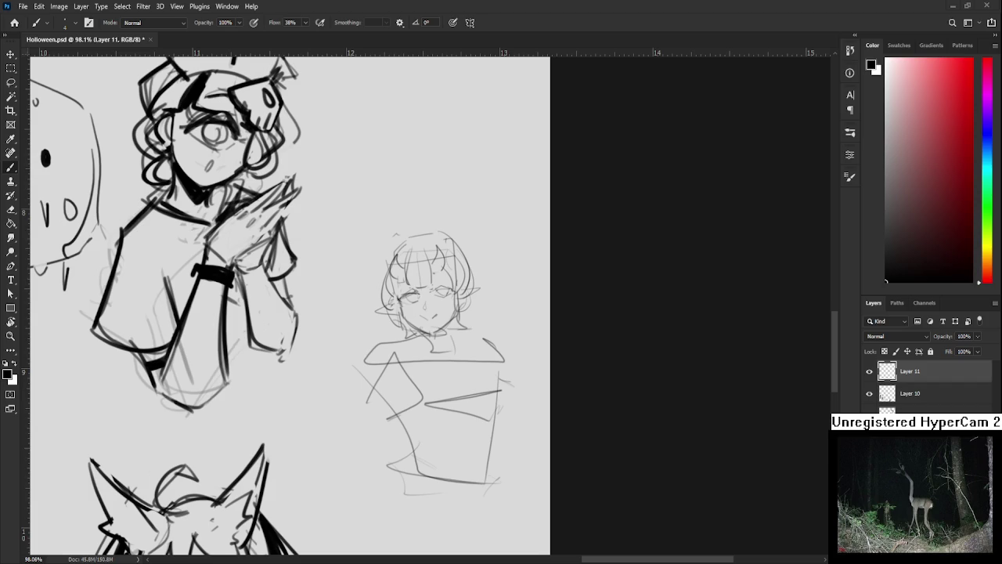
{"action": "mouse_move", "coordinate": [429, 350]}
{"action": "left_mouse_down"}
{"action": "mouse_move", "coordinate": [396, 339]}
{"action": "mouse_move", "coordinate": [386, 358]}
{"action": "left_mouse_up"}
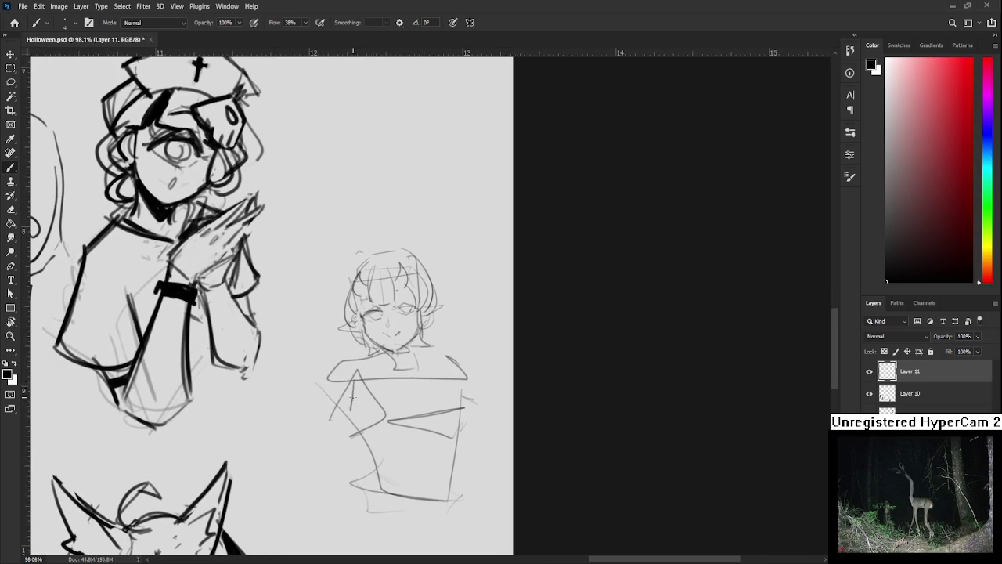
{"action": "mouse_move", "coordinate": [349, 374]}
{"action": "left_mouse_down"}
{"action": "mouse_move", "coordinate": [340, 413]}
{"action": "mouse_move", "coordinate": [392, 393]}
{"action": "mouse_move", "coordinate": [381, 407]}
{"action": "mouse_move", "coordinate": [345, 386]}
{"action": "mouse_move", "coordinate": [342, 429]}
{"action": "mouse_move", "coordinate": [362, 404]}
{"action": "mouse_move", "coordinate": [362, 418]}
{"action": "mouse_move", "coordinate": [382, 409]}
{"action": "mouse_move", "coordinate": [387, 381]}
{"action": "left_mouse_up"}
{"action": "key", "text": "ctrl+z"}
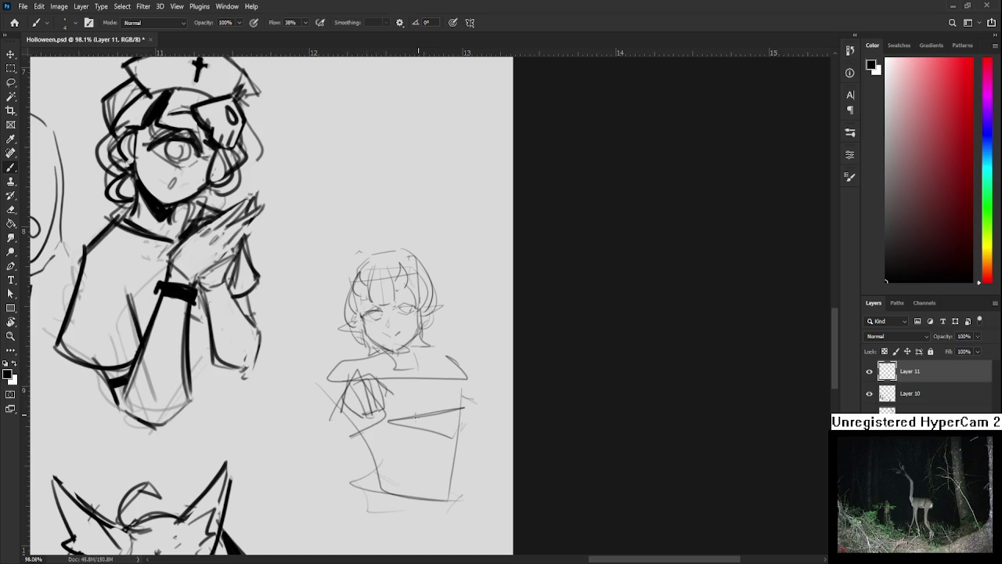
{"action": "left_click_drag", "start_coordinate": [419, 415], "coordinate": [419, 451]}
{"action": "mouse_move", "coordinate": [426, 415]}
{"action": "left_mouse_down"}
{"action": "mouse_move", "coordinate": [457, 449]}
{"action": "mouse_move", "coordinate": [418, 451]}
{"action": "mouse_move", "coordinate": [449, 468]}
{"action": "left_mouse_up"}
{"action": "left_click_drag", "start_coordinate": [435, 423], "coordinate": [429, 456]}
{"action": "left_click_drag", "start_coordinate": [437, 423], "coordinate": [450, 446]}
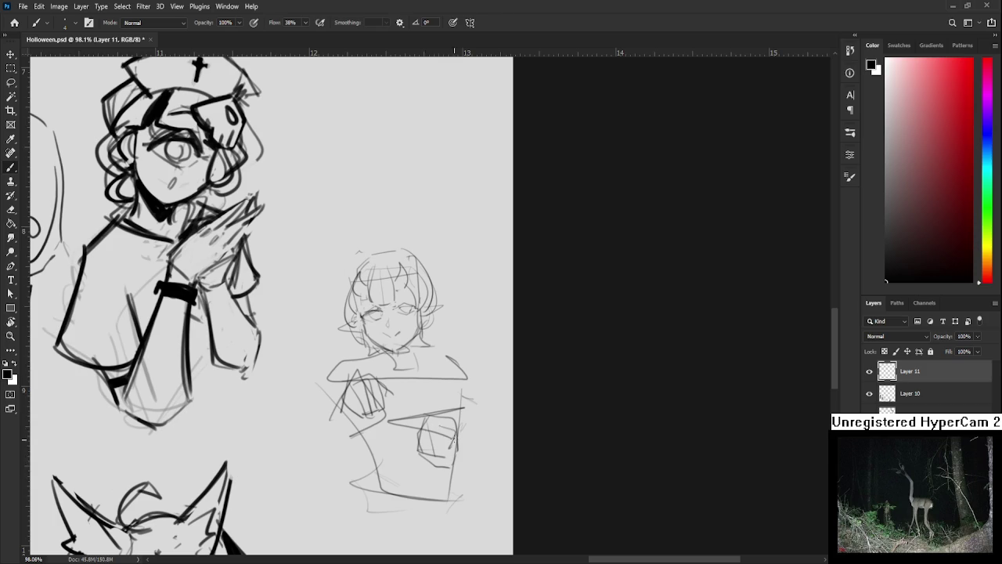
- Sketch the arm and left torso side, plus vertical torso lines and a right-side curve
{"action": "mouse_move", "coordinate": [357, 369]}
{"action": "left_mouse_down"}
{"action": "mouse_move", "coordinate": [338, 427]}
{"action": "mouse_move", "coordinate": [339, 486]}
{"action": "left_mouse_up"}
{"action": "key", "text": "ctrl+z"}
{"action": "mouse_move", "coordinate": [357, 376]}
{"action": "left_mouse_down"}
{"action": "mouse_move", "coordinate": [389, 393]}
{"action": "mouse_move", "coordinate": [390, 484]}
{"action": "left_mouse_up"}
{"action": "mouse_move", "coordinate": [416, 409]}
{"action": "left_mouse_down"}
{"action": "mouse_move", "coordinate": [415, 495]}
{"action": "mouse_move", "coordinate": [479, 430]}
{"action": "mouse_move", "coordinate": [481, 457]}
{"action": "left_mouse_up"}
{"action": "left_click_drag", "start_coordinate": [469, 484], "coordinate": [454, 503]}
{"action": "mouse_move", "coordinate": [413, 352]}
{"action": "left_mouse_down"}
{"action": "mouse_move", "coordinate": [433, 378]}
{"action": "mouse_move", "coordinate": [429, 435]}
{"action": "left_mouse_up"}
{"action": "key", "text": "ctrl+z"}
- Draw the diagonal collar line and both shoulder lines
{"action": "left_click_drag", "start_coordinate": [398, 379], "coordinate": [424, 440]}
{"action": "left_click_drag", "start_coordinate": [440, 376], "coordinate": [428, 446]}
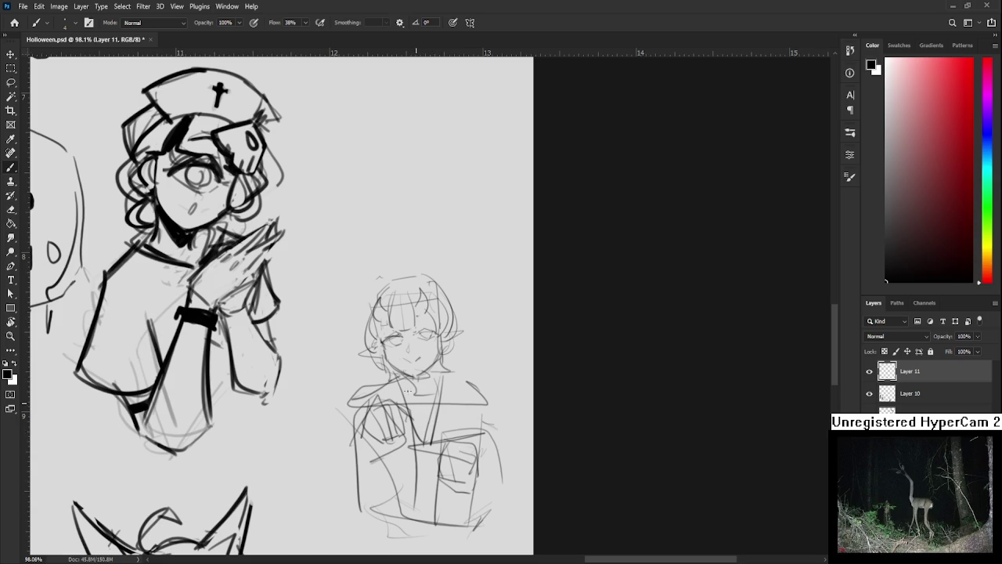
{"action": "left_click_drag", "start_coordinate": [443, 368], "coordinate": [481, 399]}
{"action": "left_click_drag", "start_coordinate": [392, 384], "coordinate": [357, 410]}
{"action": "left_click_drag", "start_coordinate": [473, 393], "coordinate": [498, 401]}
{"action": "mouse_move", "coordinate": [371, 382]}
{"action": "left_mouse_down"}
{"action": "mouse_move", "coordinate": [386, 373]}
{"action": "mouse_move", "coordinate": [310, 391]}
{"action": "mouse_move", "coordinate": [341, 313]}
{"action": "mouse_move", "coordinate": [338, 366]}
{"action": "mouse_move", "coordinate": [350, 388]}
{"action": "left_mouse_up"}
{"action": "key", "text": "ctrl+z"}
- Add smoke squiggles on both sides of the small horned figure
{"action": "mouse_move", "coordinate": [481, 372]}
{"action": "left_mouse_down"}
{"action": "mouse_move", "coordinate": [501, 382]}
{"action": "mouse_move", "coordinate": [507, 374]}
{"action": "mouse_move", "coordinate": [509, 323]}
{"action": "mouse_move", "coordinate": [476, 399]}
{"action": "left_mouse_up"}
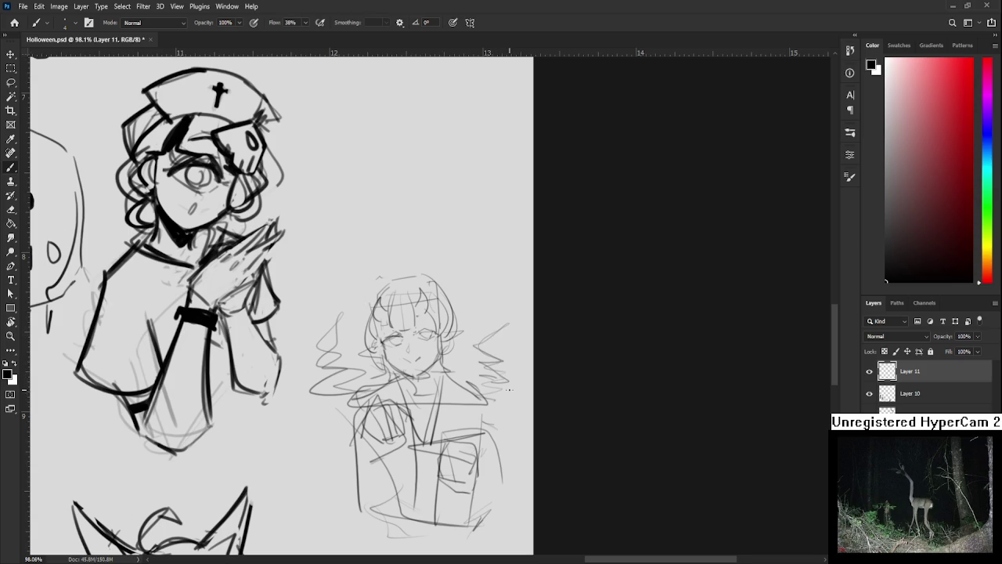
{"action": "scroll", "coordinate": [509, 383], "scroll_direction": "down", "scroll_amount": 1}
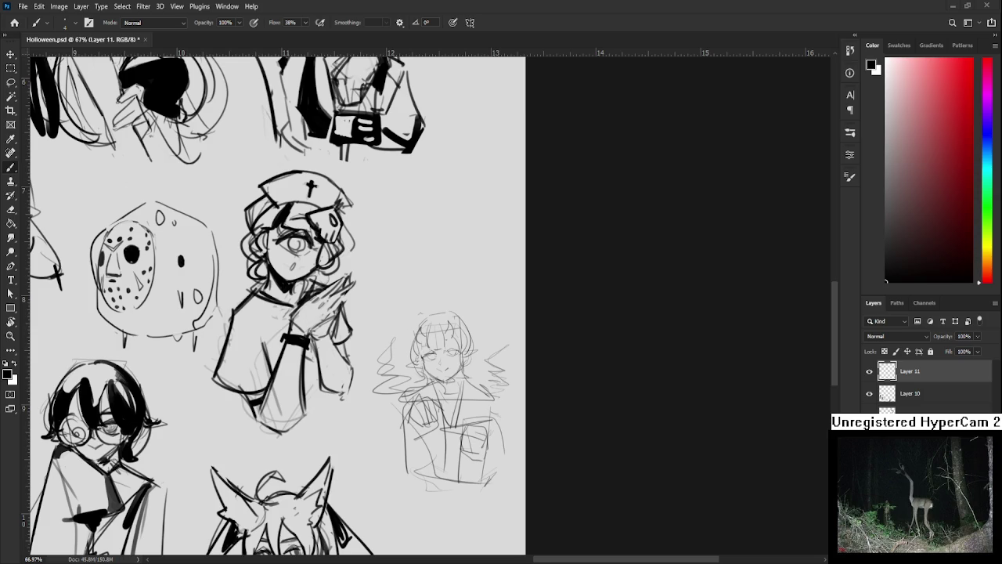
{"action": "scroll", "coordinate": [452, 354], "scroll_direction": "down", "scroll_amount": 2}
{"action": "scroll", "coordinate": [452, 354], "scroll_direction": "down", "scroll_amount": 1}
{"action": "scroll", "coordinate": [452, 354], "scroll_direction": "up", "scroll_amount": 2}
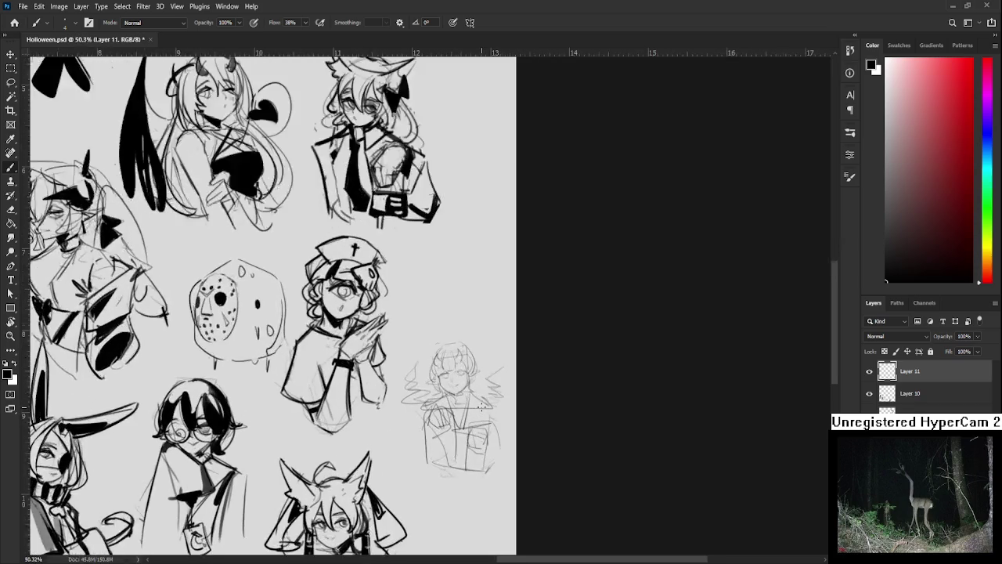
- Lasso the small sketched girl and enlarge her to about 110.73%
{"action": "scroll", "coordinate": [452, 354], "scroll_direction": "up", "scroll_amount": 1}
{"action": "key", "text": "l"}
{"action": "left_click_drag", "start_coordinate": [403, 325], "coordinate": [397, 313]}
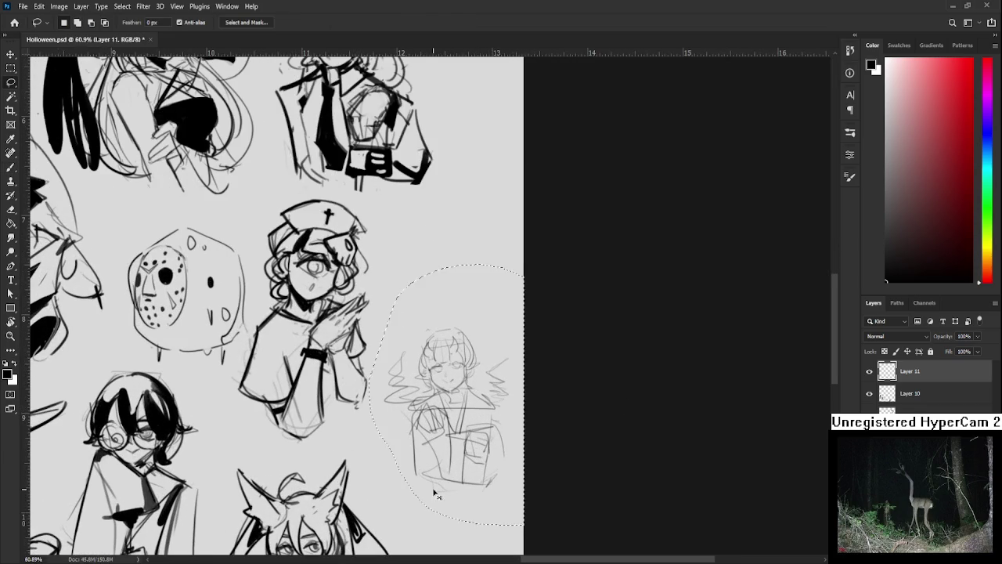
{"action": "key", "text": "ctrl+t"}
{"action": "left_click_drag", "start_coordinate": [414, 462], "coordinate": [431, 414]}
{"action": "left_click_drag", "start_coordinate": [387, 473], "coordinate": [371, 500]}
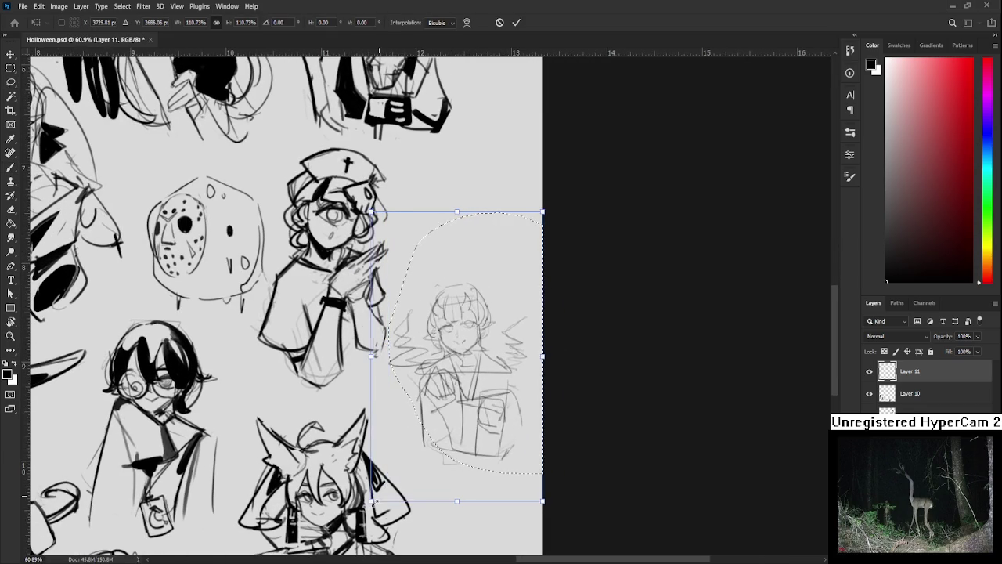
{"action": "key", "text": "Return"}
- Zoom out to review the enlarged sketch among the inked busts, then zoom back in
{"action": "scroll", "coordinate": [525, 351], "scroll_direction": "down", "scroll_amount": 1}
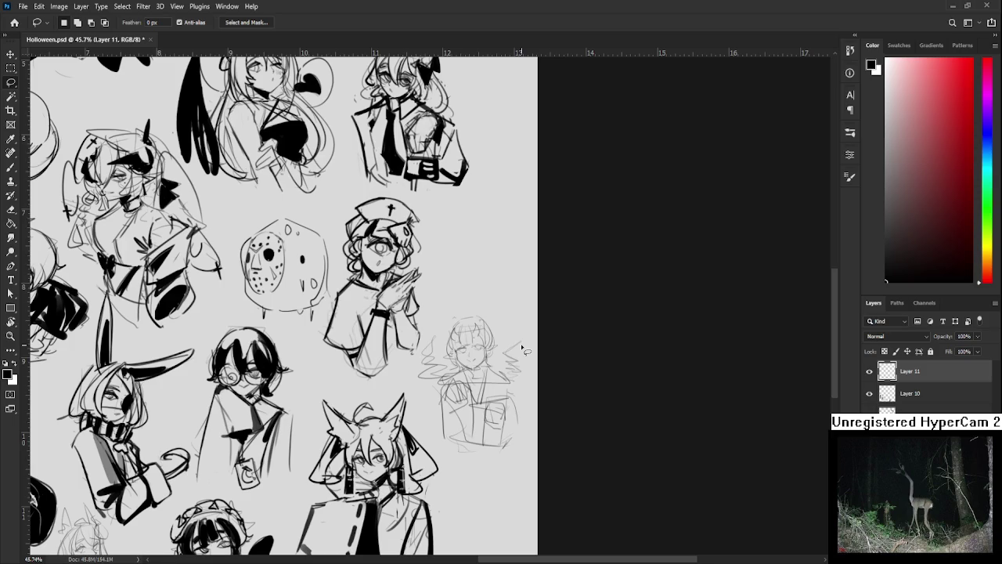
{"action": "scroll", "coordinate": [525, 352], "scroll_direction": "up", "scroll_amount": 2}
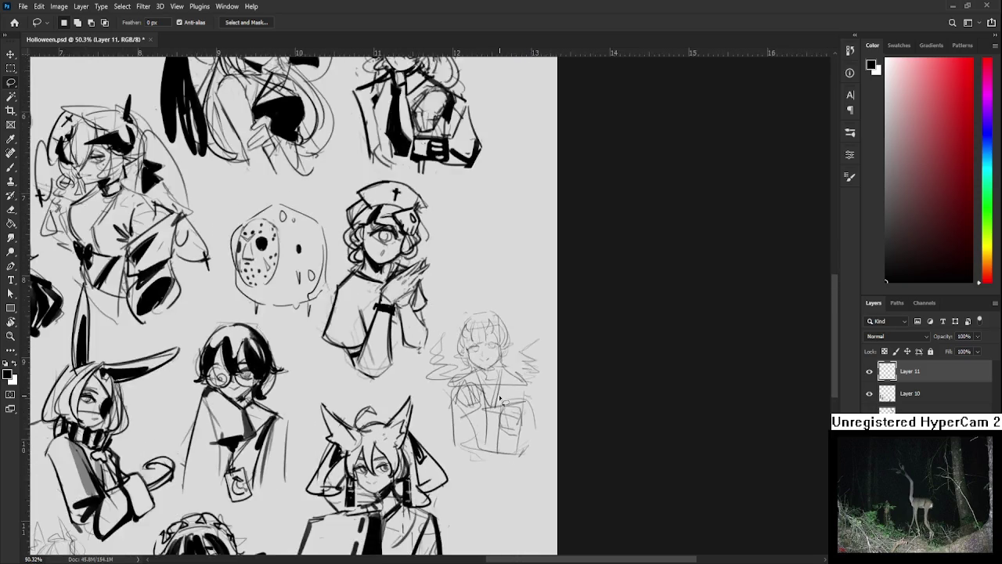
{"action": "scroll", "coordinate": [499, 399], "scroll_direction": "down", "scroll_amount": 4}
{"action": "scroll", "coordinate": [504, 408], "scroll_direction": "down", "scroll_amount": 1}
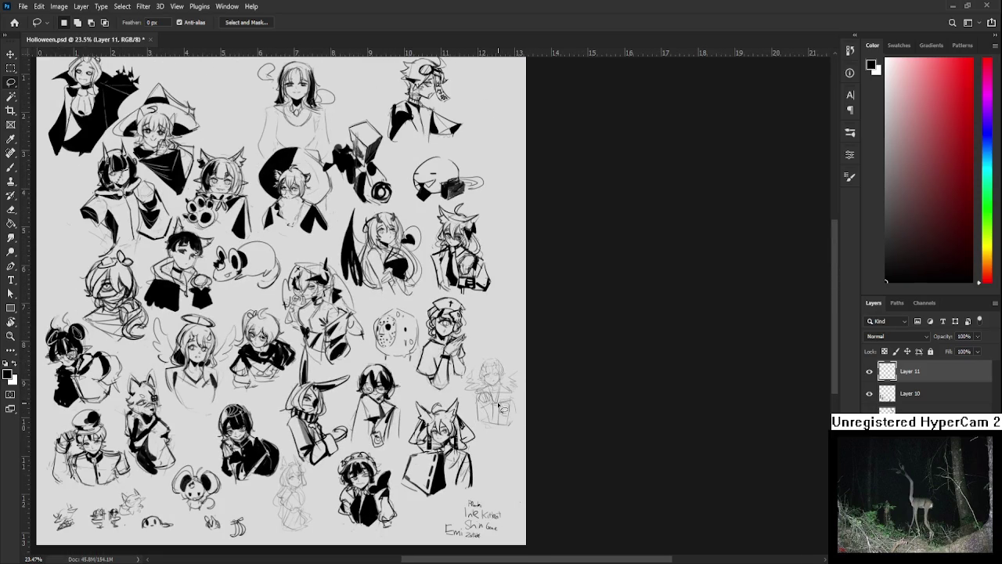
{"action": "left_click_drag", "start_coordinate": [412, 433], "coordinate": [436, 428]}
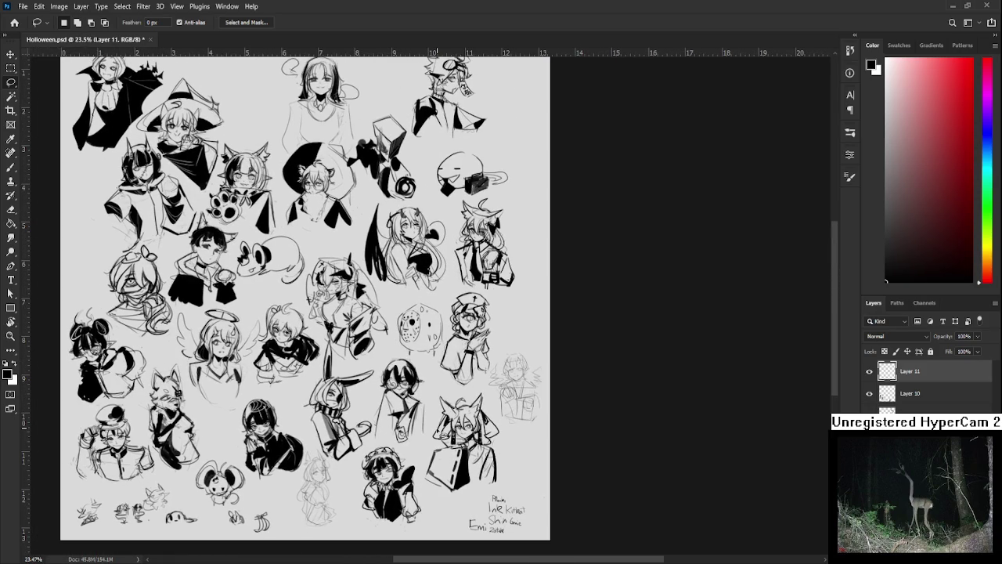
{"action": "scroll", "coordinate": [391, 447], "scroll_direction": "up", "scroll_amount": 2}
{"action": "scroll", "coordinate": [391, 447], "scroll_direction": "up", "scroll_amount": 2}
{"action": "scroll", "coordinate": [392, 446], "scroll_direction": "up", "scroll_amount": 1}
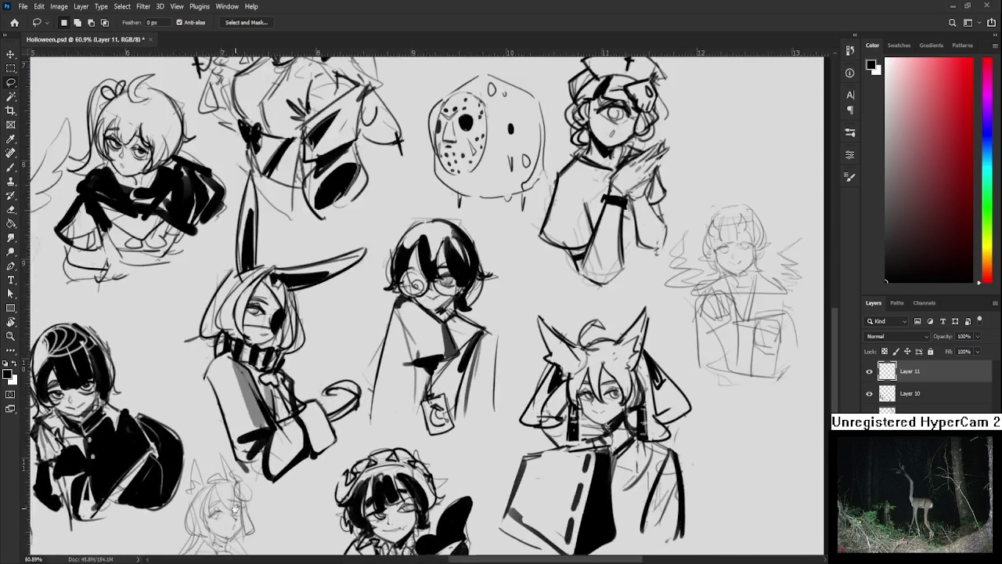
{"action": "scroll", "coordinate": [337, 184], "scroll_direction": "up", "scroll_amount": 1}
{"action": "scroll", "coordinate": [337, 184], "scroll_direction": "up", "scroll_amount": 1}
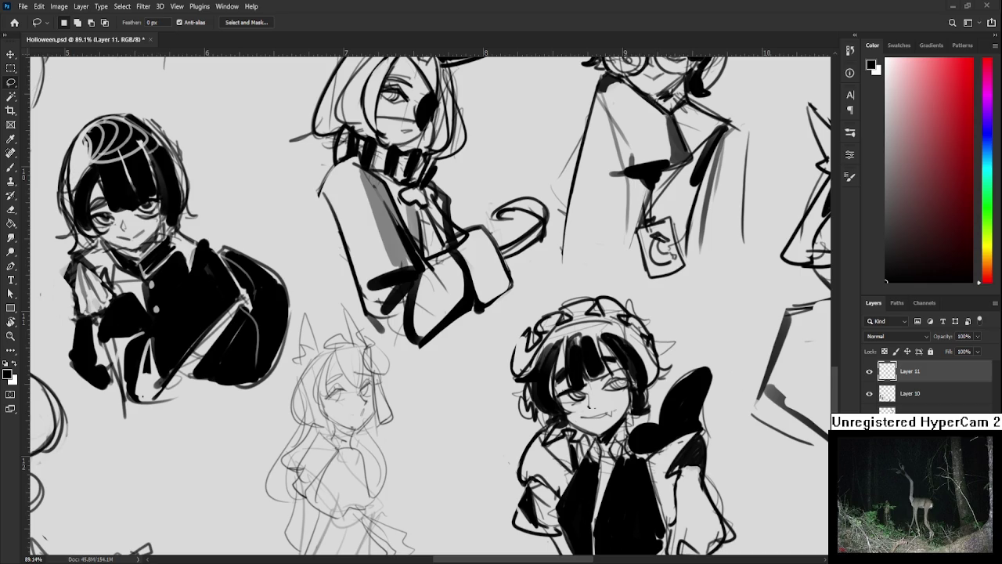
{"action": "scroll", "coordinate": [348, 383], "scroll_direction": "up", "scroll_amount": 3}
{"action": "key", "text": "b"}
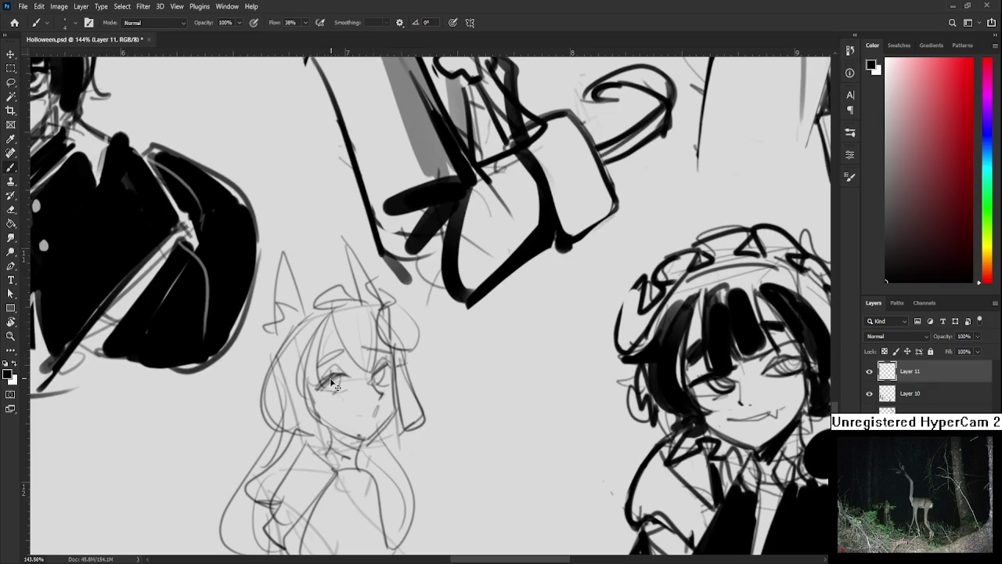
{"action": "scroll", "coordinate": [296, 347], "scroll_direction": "down", "scroll_amount": 3}
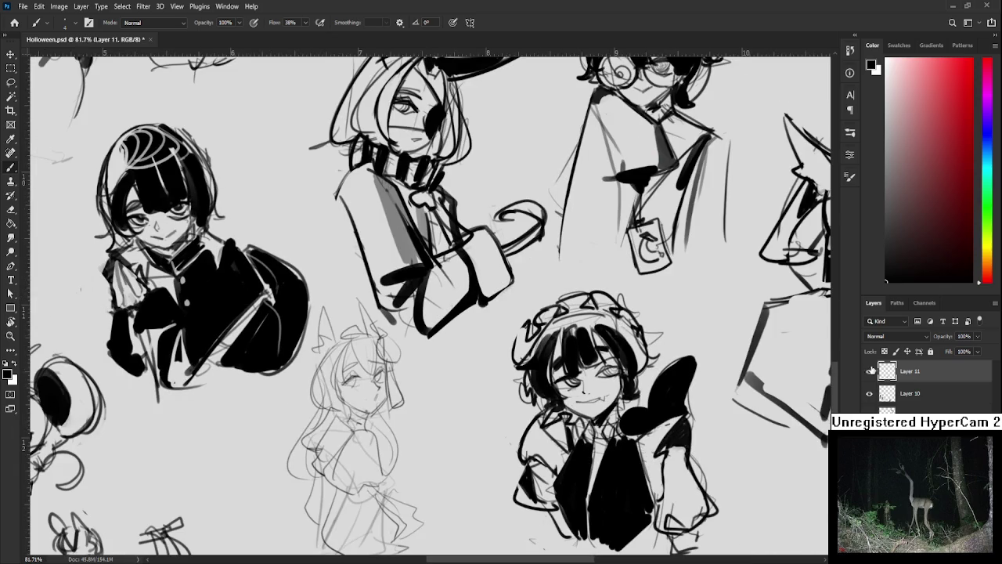
- Redraw the girl's left eye as a closed curve with a small lash
{"action": "scroll", "coordinate": [343, 388], "scroll_direction": "up", "scroll_amount": 2}
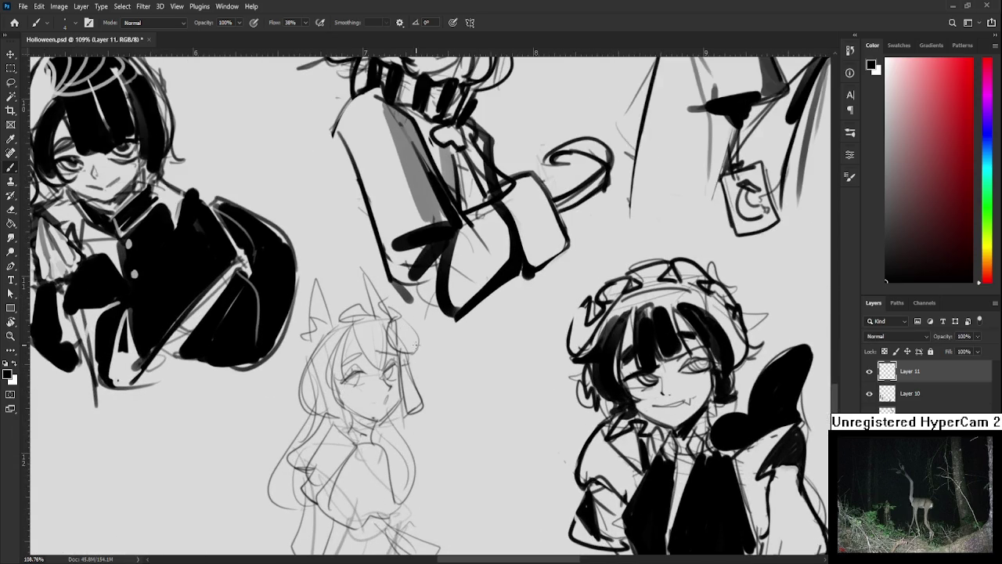
{"action": "mouse_move", "coordinate": [345, 380]}
{"action": "left_mouse_down"}
{"action": "mouse_move", "coordinate": [358, 375]}
{"action": "mouse_move", "coordinate": [341, 384]}
{"action": "mouse_move", "coordinate": [349, 371]}
{"action": "mouse_move", "coordinate": [363, 384]}
{"action": "mouse_move", "coordinate": [351, 370]}
{"action": "mouse_move", "coordinate": [372, 387]}
{"action": "left_mouse_up"}
{"action": "key", "text": "ctrl+z"}
{"action": "key", "text": "ctrl+z"}
{"action": "key", "text": "ctrl+z"}
{"action": "key", "text": "ctrl+z"}
{"action": "key", "text": "ctrl+z"}
{"action": "left_click_drag", "start_coordinate": [369, 382], "coordinate": [367, 361]}
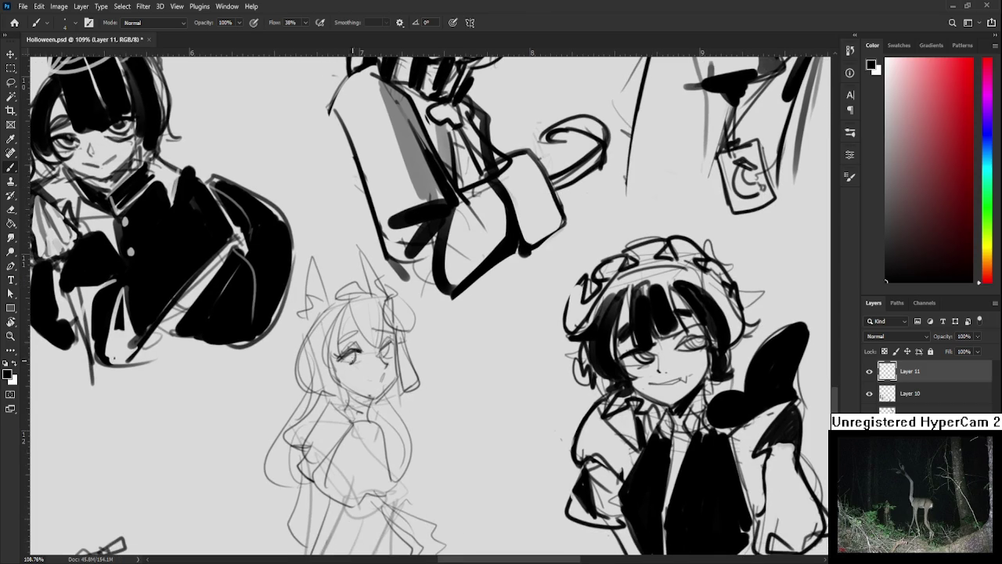
{"action": "left_click_drag", "start_coordinate": [349, 366], "coordinate": [342, 360]}
- Draw a line down the girl's long hair
{"action": "mouse_move", "coordinate": [355, 345]}
{"action": "left_mouse_down"}
{"action": "mouse_move", "coordinate": [361, 335]}
{"action": "mouse_move", "coordinate": [345, 351]}
{"action": "left_mouse_up"}
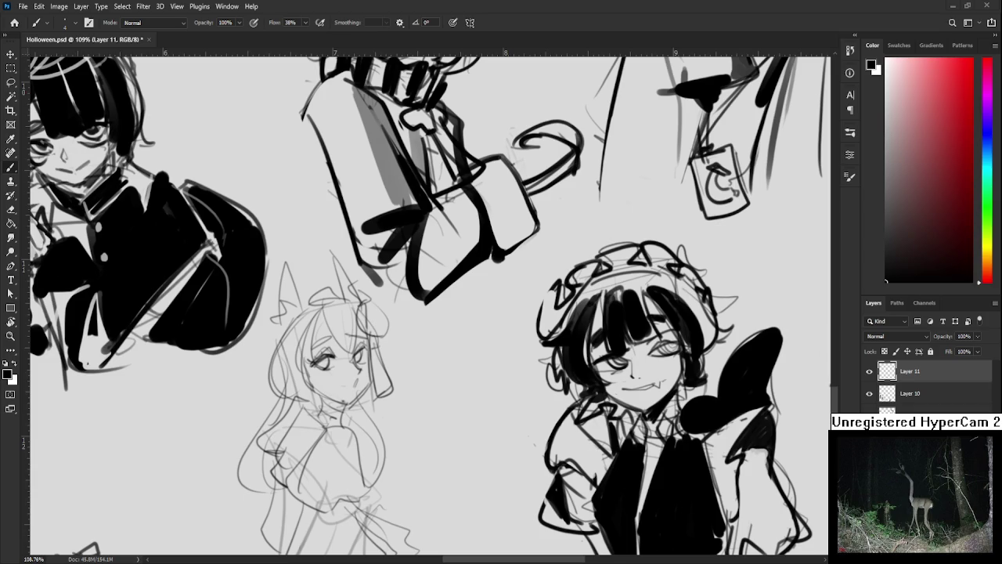
{"action": "left_click_drag", "start_coordinate": [304, 397], "coordinate": [337, 432]}
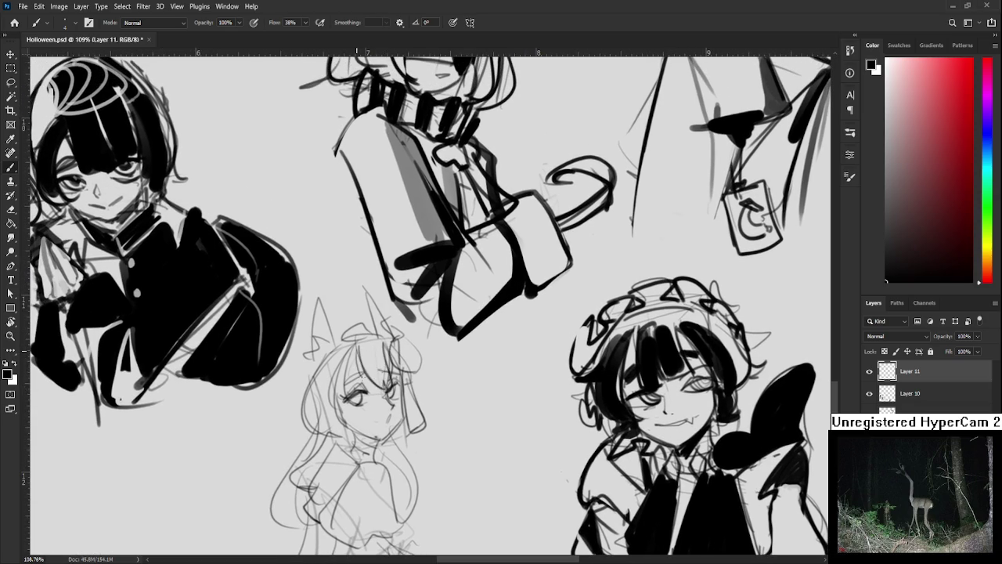
{"action": "left_click_drag", "start_coordinate": [358, 349], "coordinate": [345, 406]}
{"action": "scroll", "coordinate": [395, 415], "scroll_direction": "down", "scroll_amount": 2}
- Ink the girl's left hair outline with a strand, after trial cheek and jaw strokes
{"action": "scroll", "coordinate": [369, 413], "scroll_direction": "up", "scroll_amount": 4}
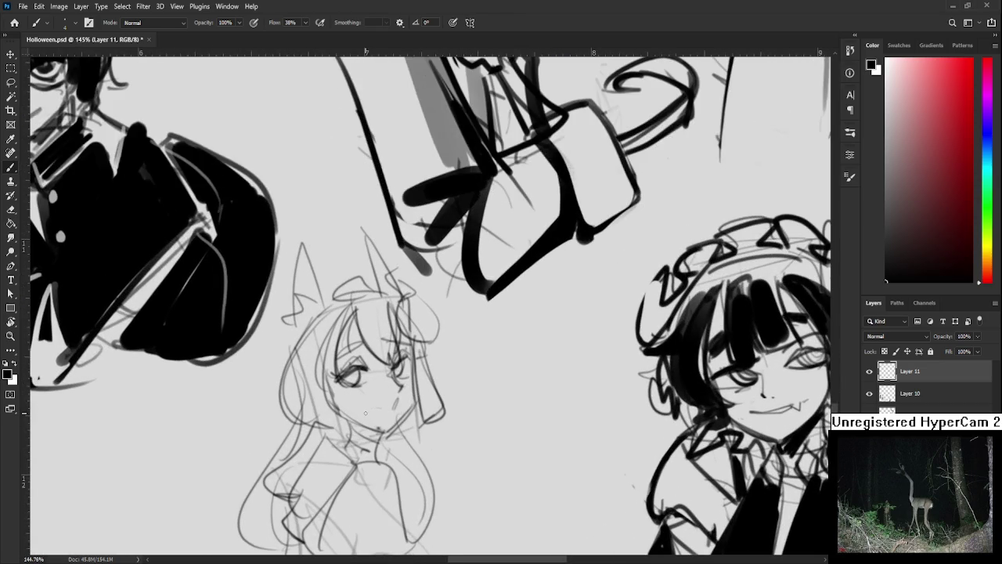
{"action": "scroll", "coordinate": [377, 365], "scroll_direction": "right", "scroll_amount": 2}
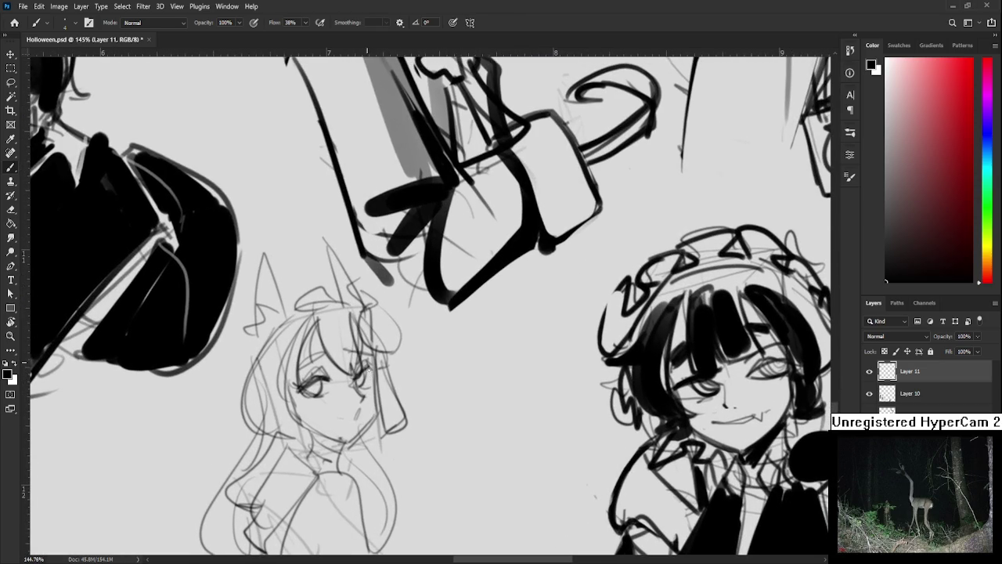
{"action": "mouse_move", "coordinate": [373, 368]}
{"action": "left_mouse_down"}
{"action": "mouse_move", "coordinate": [376, 410]}
{"action": "mouse_move", "coordinate": [349, 440]}
{"action": "left_mouse_up"}
{"action": "key", "text": "ctrl+z"}
{"action": "key", "text": "ctrl+z"}
{"action": "key", "text": "ctrl+z"}
{"action": "left_click_drag", "start_coordinate": [374, 407], "coordinate": [334, 446]}
{"action": "key", "text": "ctrl+z"}
{"action": "key", "text": "ctrl+z"}
{"action": "left_click_drag", "start_coordinate": [298, 375], "coordinate": [326, 439]}
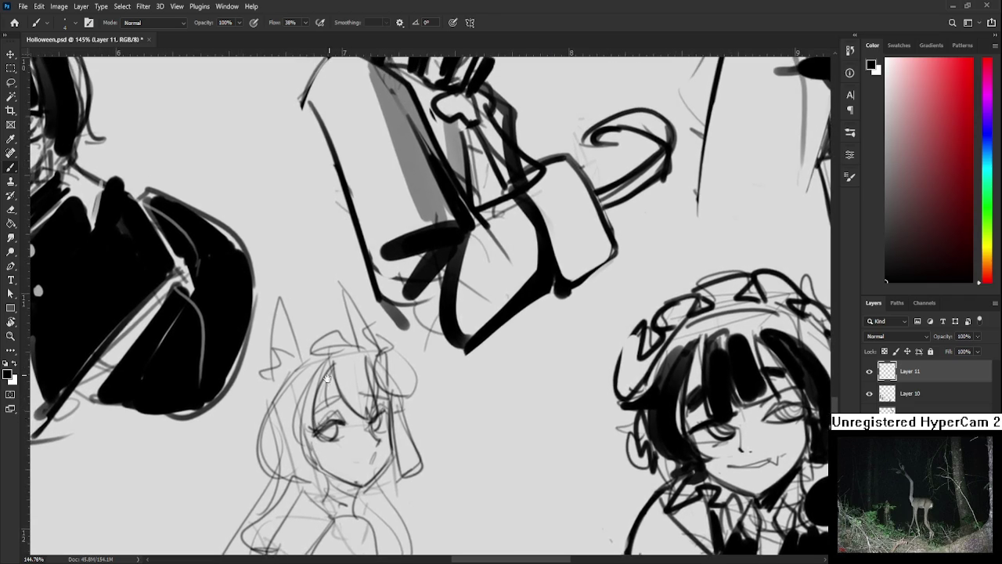
{"action": "key", "text": "ctrl+z"}
{"action": "mouse_move", "coordinate": [311, 390]}
{"action": "left_mouse_down"}
{"action": "mouse_move", "coordinate": [310, 501]}
{"action": "mouse_move", "coordinate": [308, 484]}
{"action": "left_mouse_up"}
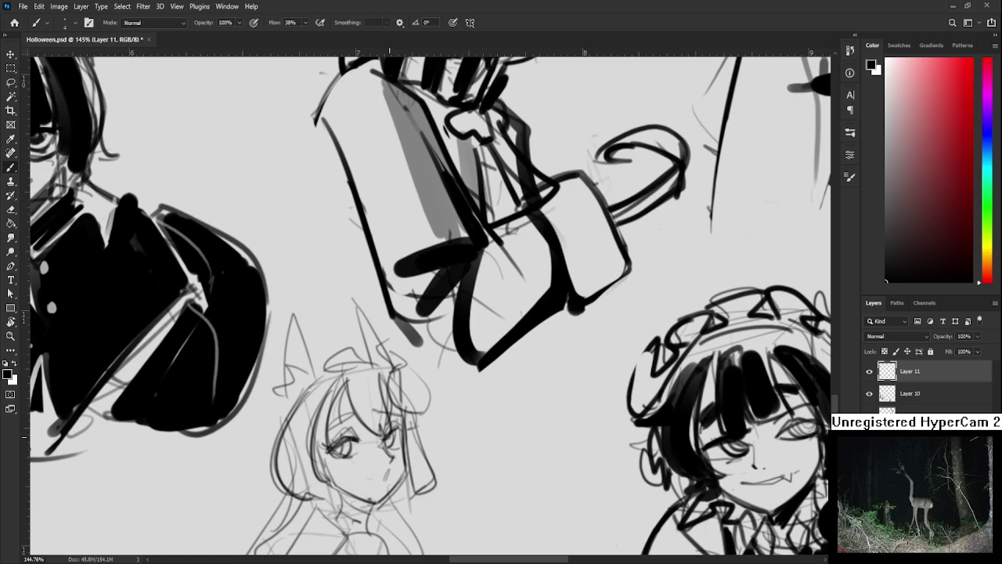
- Draw dark bangs between her eyes and hair strands on the right of her face
{"action": "mouse_move", "coordinate": [344, 381]}
{"action": "left_mouse_down"}
{"action": "mouse_move", "coordinate": [387, 438]}
{"action": "mouse_move", "coordinate": [361, 425]}
{"action": "mouse_move", "coordinate": [380, 439]}
{"action": "left_mouse_up"}
{"action": "mouse_move", "coordinate": [387, 396]}
{"action": "left_mouse_down"}
{"action": "mouse_move", "coordinate": [377, 438]}
{"action": "mouse_move", "coordinate": [400, 417]}
{"action": "mouse_move", "coordinate": [405, 432]}
{"action": "mouse_move", "coordinate": [400, 387]}
{"action": "mouse_move", "coordinate": [423, 449]}
{"action": "left_mouse_up"}
{"action": "mouse_move", "coordinate": [407, 371]}
{"action": "left_mouse_down"}
{"action": "mouse_move", "coordinate": [423, 452]}
{"action": "mouse_move", "coordinate": [411, 432]}
{"action": "mouse_move", "coordinate": [391, 458]}
{"action": "left_mouse_up"}
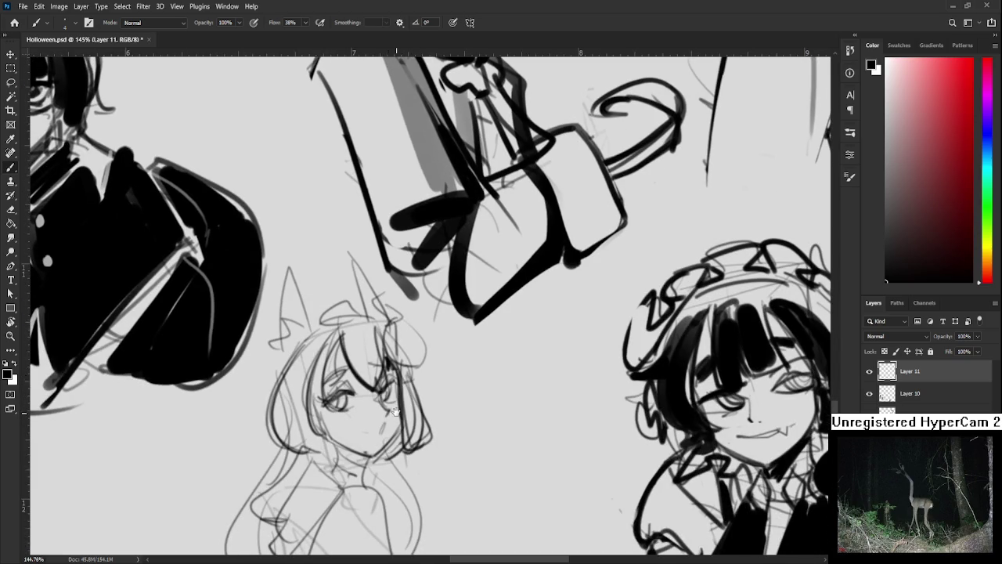
{"action": "left_click_drag", "start_coordinate": [354, 339], "coordinate": [368, 366]}
- Ink the girl's second pointed ear on the right
{"action": "mouse_move", "coordinate": [298, 354]}
{"action": "left_mouse_down"}
{"action": "mouse_move", "coordinate": [377, 385]}
{"action": "mouse_move", "coordinate": [382, 328]}
{"action": "mouse_move", "coordinate": [407, 399]}
{"action": "mouse_move", "coordinate": [369, 400]}
{"action": "mouse_move", "coordinate": [363, 417]}
{"action": "left_mouse_up"}
{"action": "mouse_move", "coordinate": [386, 326]}
{"action": "left_mouse_down"}
{"action": "mouse_move", "coordinate": [413, 381]}
{"action": "mouse_move", "coordinate": [411, 371]}
{"action": "left_mouse_up"}
{"action": "mouse_move", "coordinate": [456, 342]}
{"action": "left_mouse_down"}
{"action": "mouse_move", "coordinate": [410, 349]}
{"action": "mouse_move", "coordinate": [402, 385]}
{"action": "left_mouse_up"}
{"action": "mouse_move", "coordinate": [397, 323]}
{"action": "left_mouse_down"}
{"action": "mouse_move", "coordinate": [413, 385]}
{"action": "mouse_move", "coordinate": [399, 368]}
{"action": "left_mouse_up"}
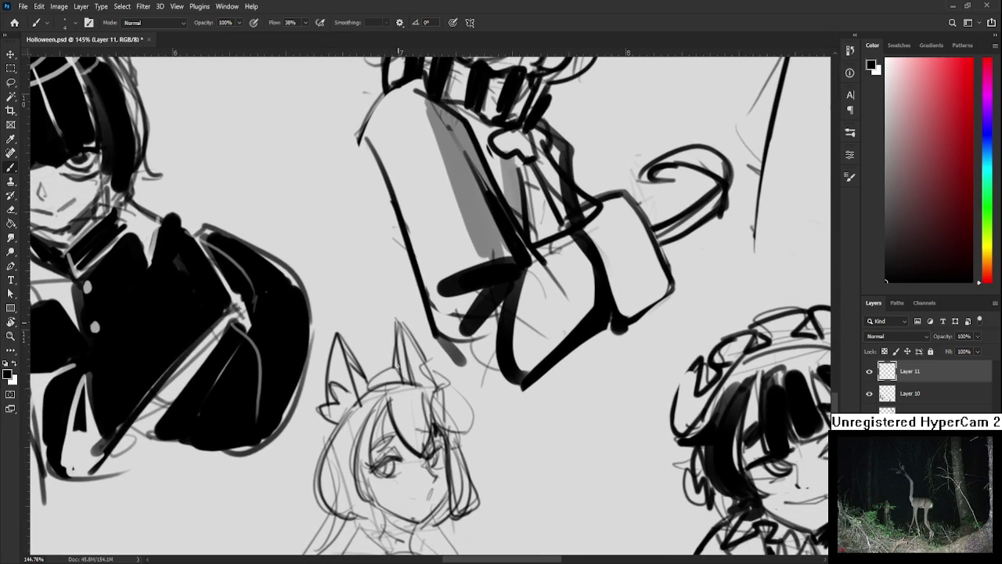
{"action": "key", "text": "ctrl+z"}
{"action": "key", "text": "ctrl+z"}
{"action": "left_click_drag", "start_coordinate": [395, 321], "coordinate": [400, 376]}
{"action": "left_click_drag", "start_coordinate": [397, 322], "coordinate": [411, 382]}
{"action": "mouse_move", "coordinate": [400, 317]}
{"action": "left_mouse_down"}
{"action": "mouse_move", "coordinate": [435, 382]}
{"action": "mouse_move", "coordinate": [396, 369]}
{"action": "left_mouse_up"}
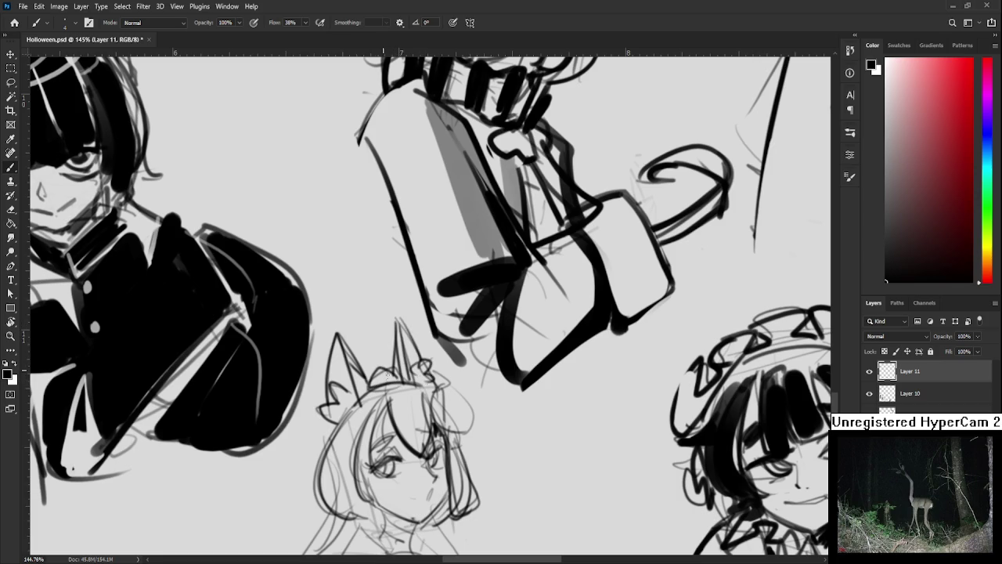
- Outline the girl's left hair in dark lines
{"action": "left_click_drag", "start_coordinate": [330, 422], "coordinate": [368, 352]}
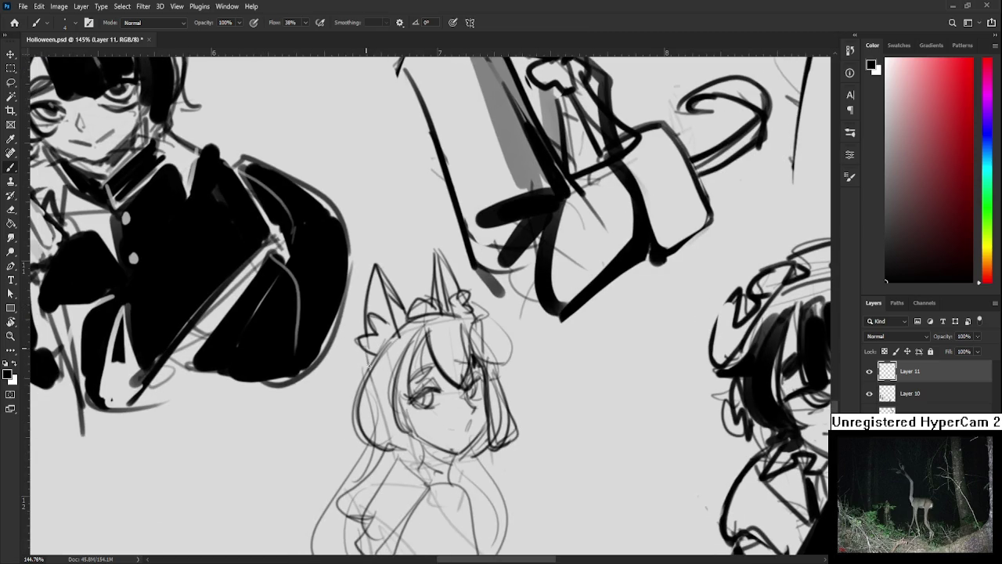
{"action": "mouse_move", "coordinate": [491, 387]}
{"action": "left_mouse_down"}
{"action": "mouse_move", "coordinate": [453, 374]}
{"action": "mouse_move", "coordinate": [473, 325]}
{"action": "left_mouse_up"}
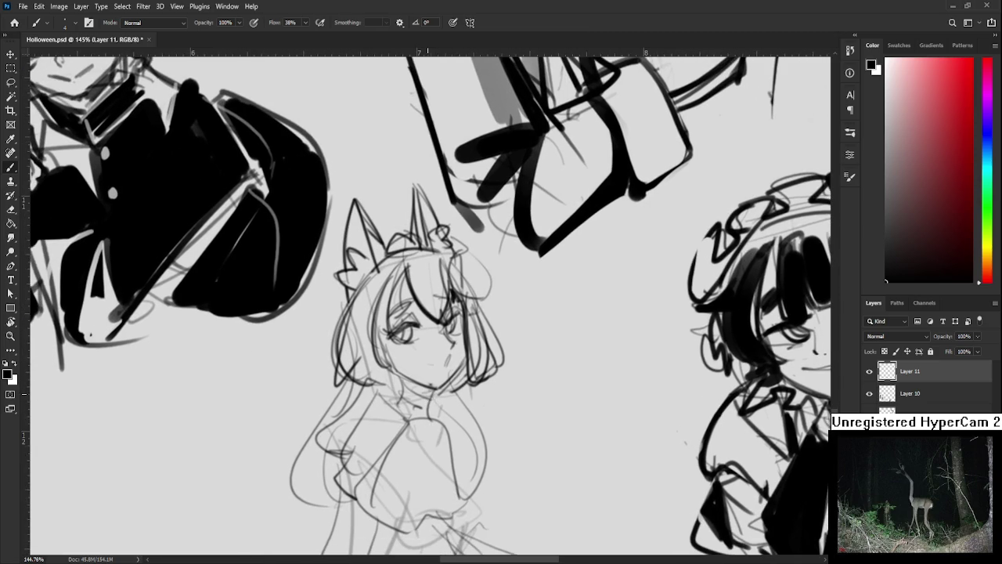
{"action": "left_click_drag", "start_coordinate": [451, 400], "coordinate": [446, 359]}
{"action": "key", "text": "ctrl+z"}
{"action": "mouse_move", "coordinate": [344, 320]}
{"action": "left_mouse_down"}
{"action": "mouse_move", "coordinate": [290, 419]}
{"action": "mouse_move", "coordinate": [296, 470]}
{"action": "left_mouse_up"}
{"action": "mouse_move", "coordinate": [344, 337]}
{"action": "left_mouse_down"}
{"action": "mouse_move", "coordinate": [327, 462]}
{"action": "mouse_move", "coordinate": [291, 482]}
{"action": "left_mouse_up"}
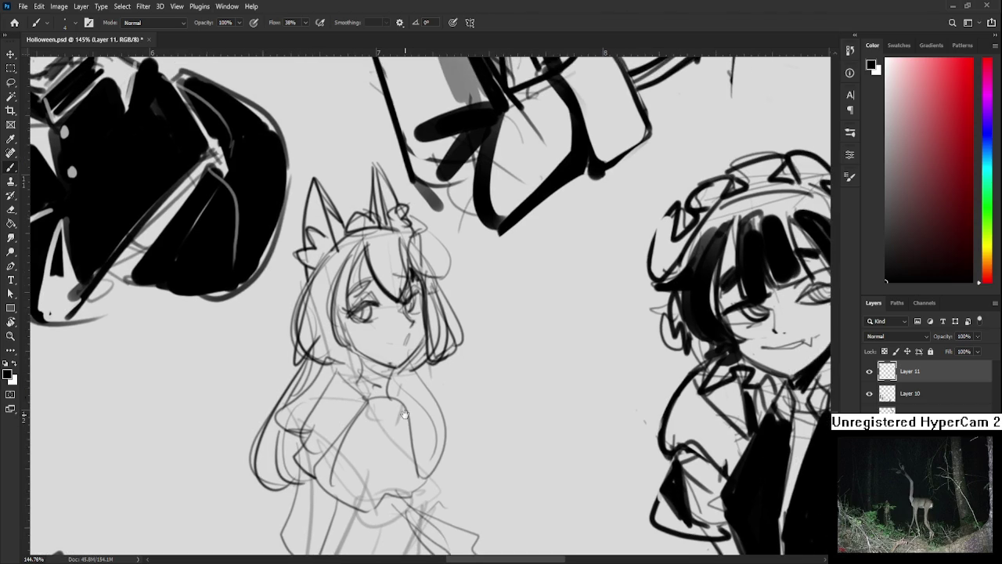
- Darken the right dress outline and ink the chin and neck line
{"action": "left_click_drag", "start_coordinate": [423, 413], "coordinate": [429, 479]}
{"action": "mouse_move", "coordinate": [433, 374]}
{"action": "left_mouse_down"}
{"action": "mouse_move", "coordinate": [454, 479]}
{"action": "mouse_move", "coordinate": [470, 477]}
{"action": "left_mouse_up"}
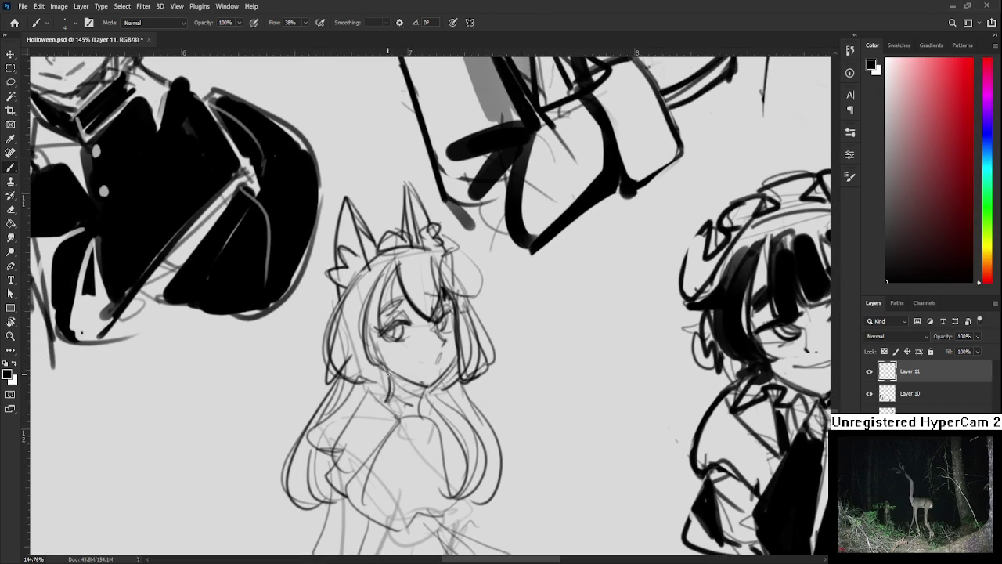
{"action": "mouse_move", "coordinate": [392, 376]}
{"action": "left_mouse_down"}
{"action": "mouse_move", "coordinate": [413, 397]}
{"action": "mouse_move", "coordinate": [419, 388]}
{"action": "mouse_move", "coordinate": [418, 402]}
{"action": "left_mouse_up"}
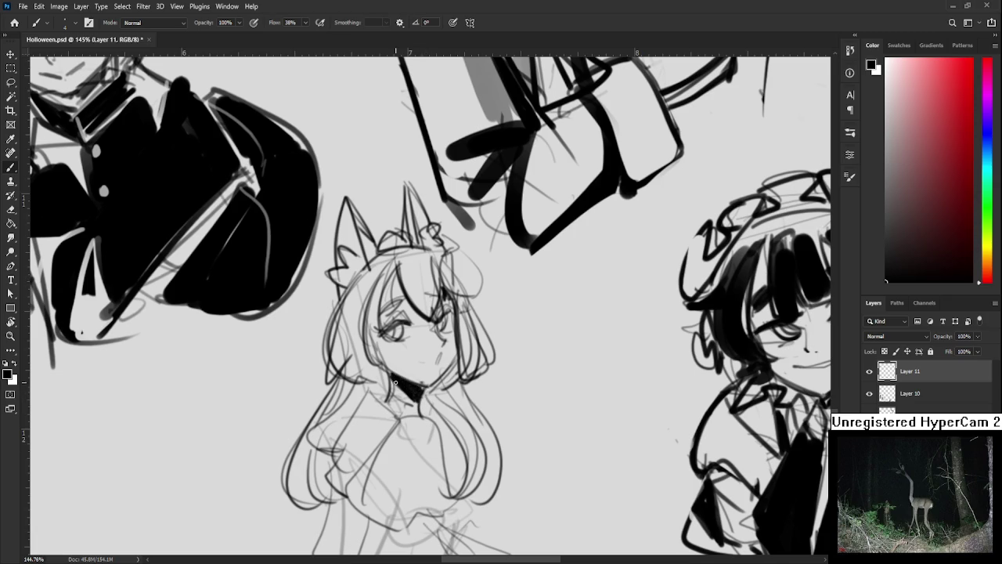
{"action": "left_click_drag", "start_coordinate": [424, 384], "coordinate": [410, 394]}
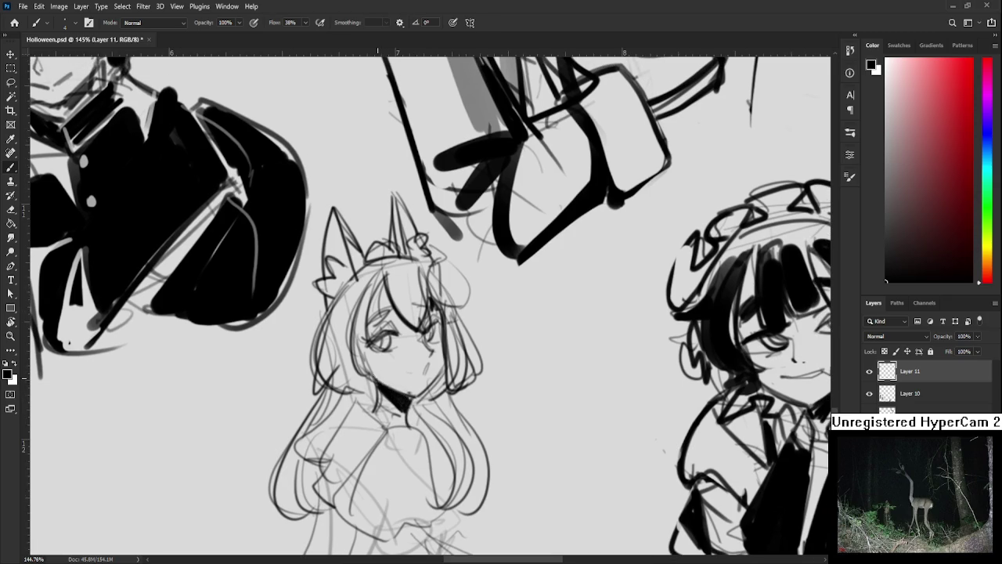
{"action": "left_click_drag", "start_coordinate": [390, 349], "coordinate": [409, 365]}
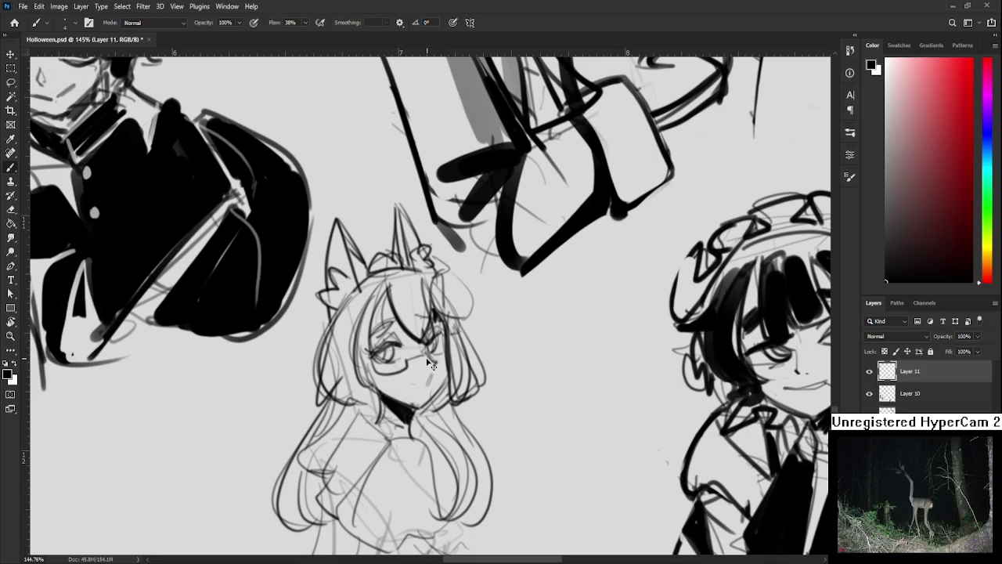
{"action": "key", "text": "ctrl+z"}
- Draw glasses on the horned girl and paint a black tie and chest fill
{"action": "left_click_drag", "start_coordinate": [378, 359], "coordinate": [444, 357]}
{"action": "left_click_drag", "start_coordinate": [379, 385], "coordinate": [370, 310]}
{"action": "mouse_move", "coordinate": [394, 347]}
{"action": "left_mouse_down"}
{"action": "mouse_move", "coordinate": [349, 438]}
{"action": "mouse_move", "coordinate": [375, 373]}
{"action": "mouse_move", "coordinate": [369, 439]}
{"action": "left_mouse_up"}
{"action": "left_click_drag", "start_coordinate": [383, 366], "coordinate": [388, 444]}
{"action": "mouse_move", "coordinate": [403, 349]}
{"action": "left_mouse_down"}
{"action": "mouse_move", "coordinate": [423, 434]}
{"action": "mouse_move", "coordinate": [363, 429]}
{"action": "left_mouse_up"}
{"action": "mouse_move", "coordinate": [368, 378]}
{"action": "left_mouse_down"}
{"action": "mouse_move", "coordinate": [344, 343]}
{"action": "mouse_move", "coordinate": [317, 388]}
{"action": "left_mouse_up"}
{"action": "left_click_drag", "start_coordinate": [368, 338], "coordinate": [329, 400]}
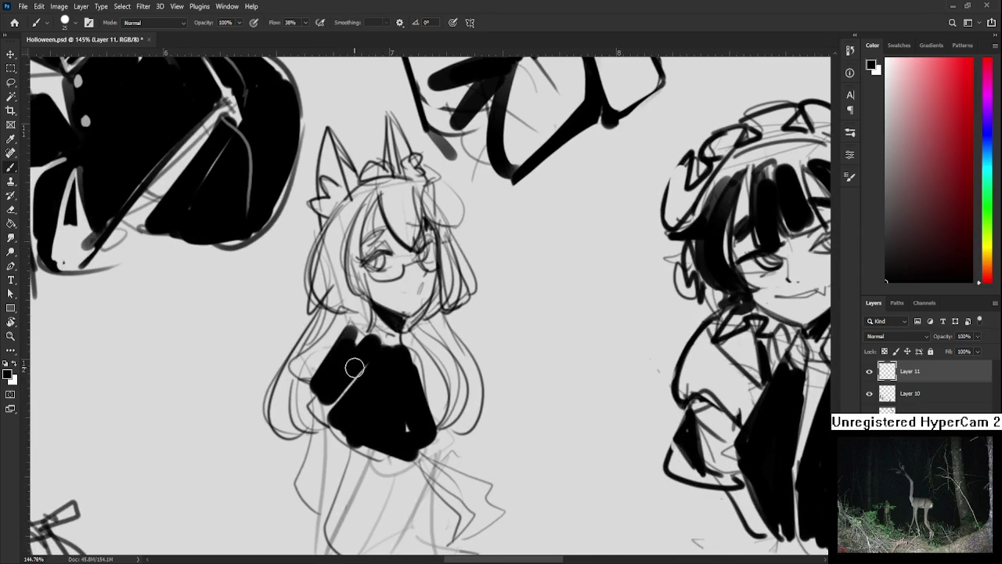
- Erase a light diagonal strap through the fill and extend black down the left side
{"action": "key", "text": "e"}
{"action": "left_click_drag", "start_coordinate": [382, 341], "coordinate": [328, 403]}
{"action": "key", "text": "b"}
{"action": "mouse_move", "coordinate": [341, 332]}
{"action": "left_mouse_down"}
{"action": "mouse_move", "coordinate": [294, 364]}
{"action": "mouse_move", "coordinate": [344, 321]}
{"action": "mouse_move", "coordinate": [364, 333]}
{"action": "mouse_move", "coordinate": [384, 266]}
{"action": "left_mouse_up"}
{"action": "left_click_drag", "start_coordinate": [356, 362], "coordinate": [333, 378]}
{"action": "mouse_move", "coordinate": [325, 431]}
{"action": "left_mouse_down"}
{"action": "mouse_move", "coordinate": [349, 384]}
{"action": "mouse_move", "coordinate": [352, 438]}
{"action": "left_mouse_up"}
- Trim the black fill's left and lower-right edges, adding more black on the right
{"action": "key", "text": "e"}
{"action": "left_click_drag", "start_coordinate": [317, 376], "coordinate": [313, 434]}
{"action": "left_click_drag", "start_coordinate": [312, 399], "coordinate": [325, 423]}
{"action": "key", "text": "b"}
{"action": "mouse_move", "coordinate": [344, 368]}
{"action": "left_mouse_down"}
{"action": "mouse_move", "coordinate": [358, 397]}
{"action": "mouse_move", "coordinate": [391, 395]}
{"action": "mouse_move", "coordinate": [368, 462]}
{"action": "mouse_move", "coordinate": [360, 415]}
{"action": "mouse_move", "coordinate": [382, 424]}
{"action": "mouse_move", "coordinate": [368, 466]}
{"action": "left_mouse_up"}
{"action": "key", "text": "e"}
{"action": "left_click_drag", "start_coordinate": [390, 429], "coordinate": [369, 463]}
{"action": "mouse_move", "coordinate": [395, 403]}
{"action": "left_mouse_down"}
{"action": "mouse_move", "coordinate": [346, 463]}
{"action": "mouse_move", "coordinate": [372, 437]}
{"action": "left_mouse_up"}
{"action": "key", "text": "b"}
- Extend the black fill right and erase a thin light line across it
{"action": "mouse_move", "coordinate": [384, 403]}
{"action": "left_mouse_down"}
{"action": "mouse_move", "coordinate": [411, 446]}
{"action": "mouse_move", "coordinate": [428, 419]}
{"action": "mouse_move", "coordinate": [426, 443]}
{"action": "left_mouse_up"}
{"action": "key", "text": "e"}
{"action": "mouse_move", "coordinate": [364, 383]}
{"action": "left_mouse_down"}
{"action": "mouse_move", "coordinate": [420, 401]}
{"action": "mouse_move", "coordinate": [374, 396]}
{"action": "mouse_move", "coordinate": [396, 411]}
{"action": "mouse_move", "coordinate": [446, 405]}
{"action": "mouse_move", "coordinate": [415, 454]}
{"action": "mouse_move", "coordinate": [432, 451]}
{"action": "left_mouse_up"}
{"action": "key", "text": "b"}
{"action": "key", "text": "e"}
{"action": "key", "text": "b"}
{"action": "left_click_drag", "start_coordinate": [432, 404], "coordinate": [455, 429]}
{"action": "key", "text": "ctrl+z"}
- Paint two black legs below the skirt, trimming part of the left leg
{"action": "mouse_move", "coordinate": [442, 395]}
{"action": "left_mouse_down"}
{"action": "mouse_move", "coordinate": [453, 470]}
{"action": "mouse_move", "coordinate": [438, 484]}
{"action": "left_mouse_up"}
{"action": "left_click_drag", "start_coordinate": [364, 427], "coordinate": [352, 489]}
{"action": "key", "text": "ctrl+z"}
{"action": "key", "text": "e"}
{"action": "left_click_drag", "start_coordinate": [367, 434], "coordinate": [356, 490]}
{"action": "left_click_drag", "start_coordinate": [439, 413], "coordinate": [416, 457]}
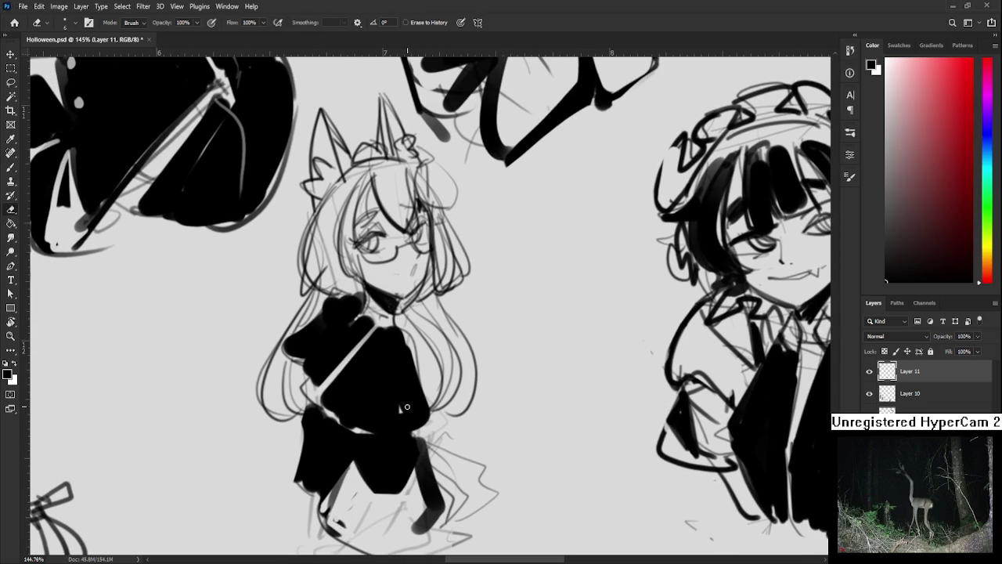
- Fill the lower body and legs solid black and erase a light belt and bow at the waist
{"action": "scroll", "coordinate": [389, 411], "scroll_direction": "down", "scroll_amount": 3}
{"action": "scroll", "coordinate": [389, 411], "scroll_direction": "down", "scroll_amount": 2}
{"action": "key", "text": "b"}
{"action": "mouse_move", "coordinate": [384, 442]}
{"action": "left_mouse_down"}
{"action": "mouse_move", "coordinate": [368, 482]}
{"action": "mouse_move", "coordinate": [430, 477]}
{"action": "mouse_move", "coordinate": [426, 489]}
{"action": "left_mouse_up"}
{"action": "key", "text": "e"}
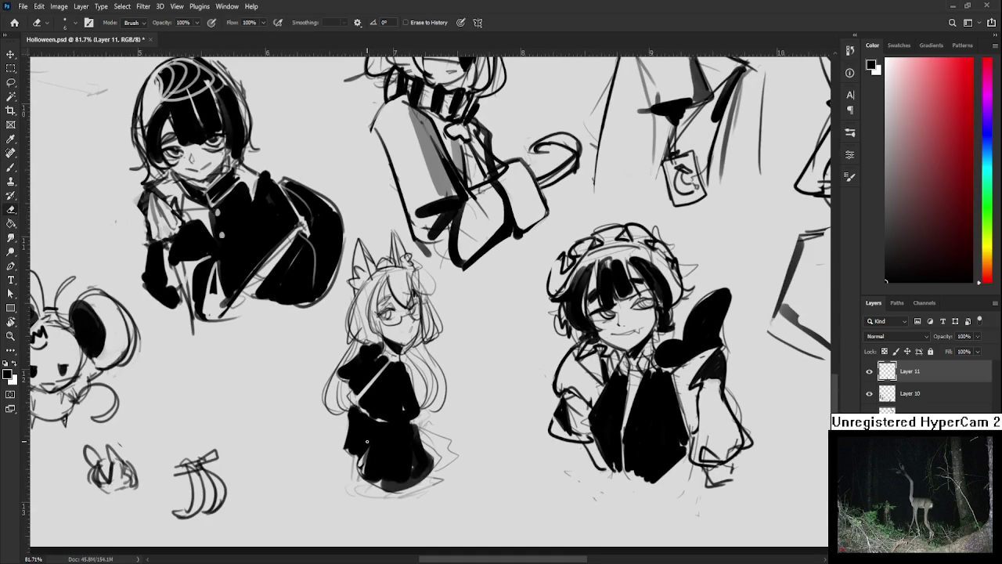
{"action": "mouse_move", "coordinate": [372, 423]}
{"action": "left_mouse_down"}
{"action": "mouse_move", "coordinate": [407, 435]}
{"action": "mouse_move", "coordinate": [372, 458]}
{"action": "left_mouse_up"}
- Touch up the waist belt area and darken the girl's collar and neck
{"action": "key", "text": "b"}
{"action": "key", "text": "e"}
{"action": "left_click_drag", "start_coordinate": [367, 419], "coordinate": [360, 462]}
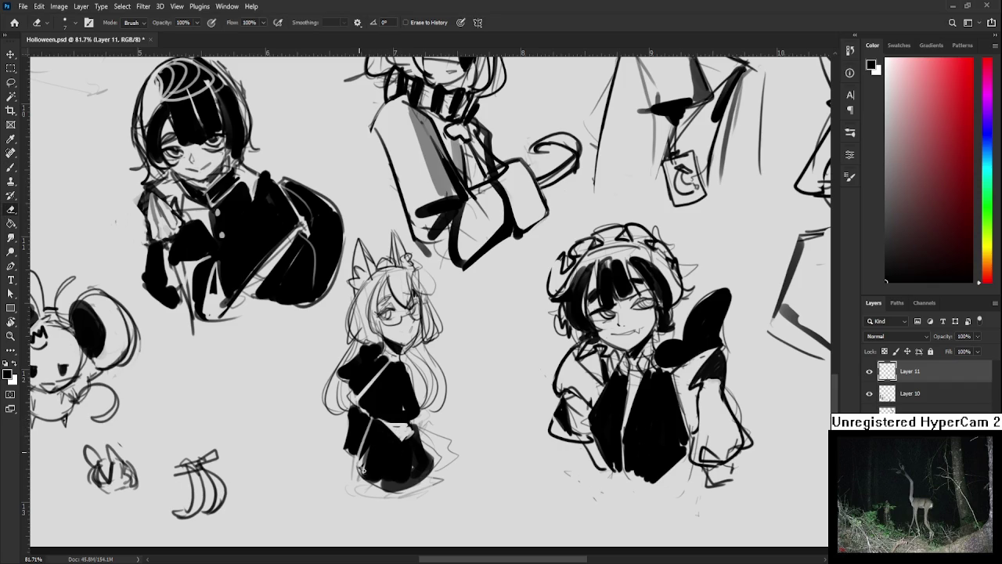
{"action": "key", "text": "b"}
{"action": "mouse_move", "coordinate": [364, 395]}
{"action": "left_mouse_down"}
{"action": "mouse_move", "coordinate": [375, 352]}
{"action": "mouse_move", "coordinate": [350, 395]}
{"action": "left_mouse_up"}
{"action": "key", "text": "e"}
- Erase a small light patch in the black jacket and review the figure
{"action": "scroll", "coordinate": [396, 335], "scroll_direction": "down", "scroll_amount": 3}
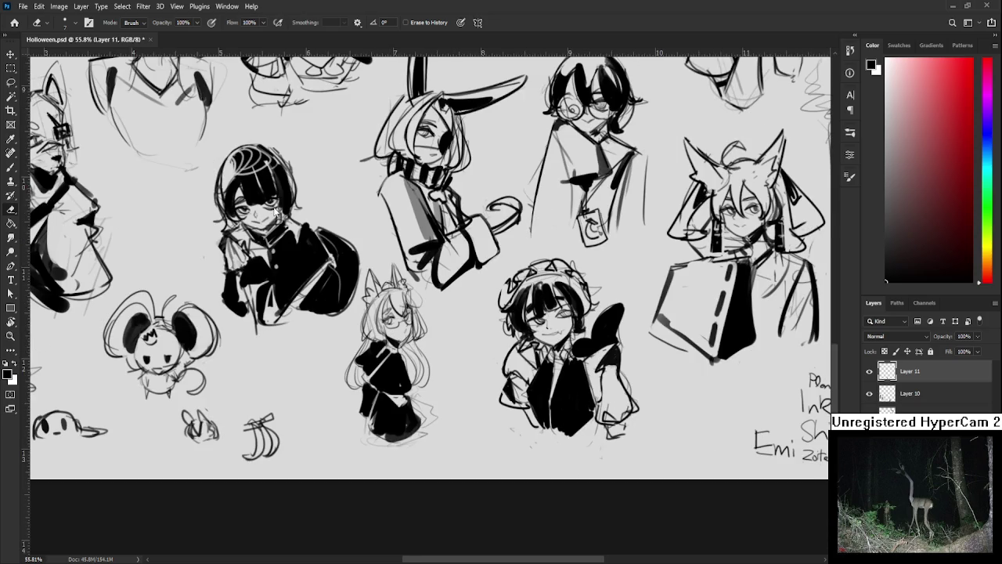
{"action": "scroll", "coordinate": [274, 326], "scroll_direction": "up", "scroll_amount": 2}
{"action": "scroll", "coordinate": [274, 325], "scroll_direction": "up", "scroll_amount": 1}
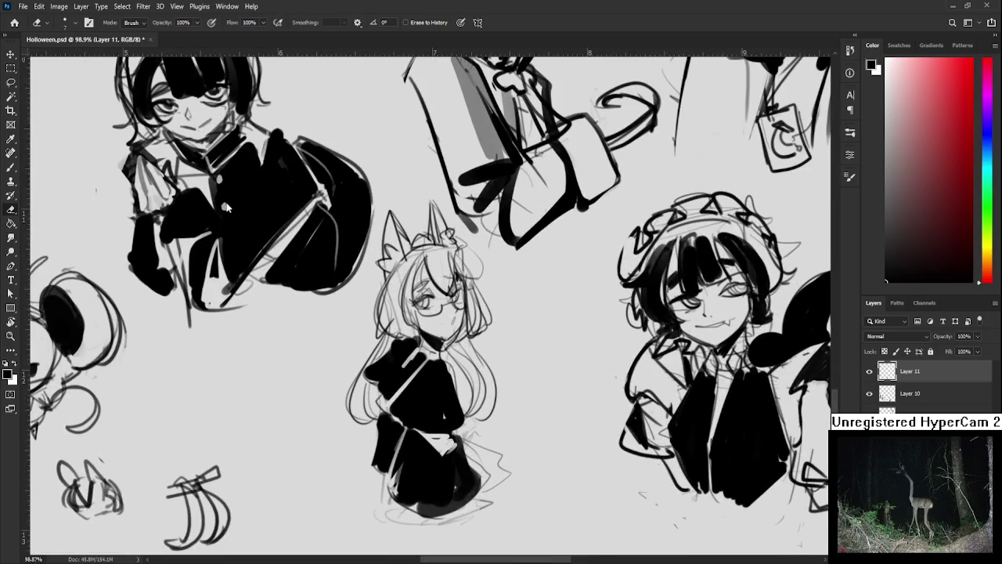
{"action": "scroll", "coordinate": [273, 326], "scroll_direction": "up", "scroll_amount": 3}
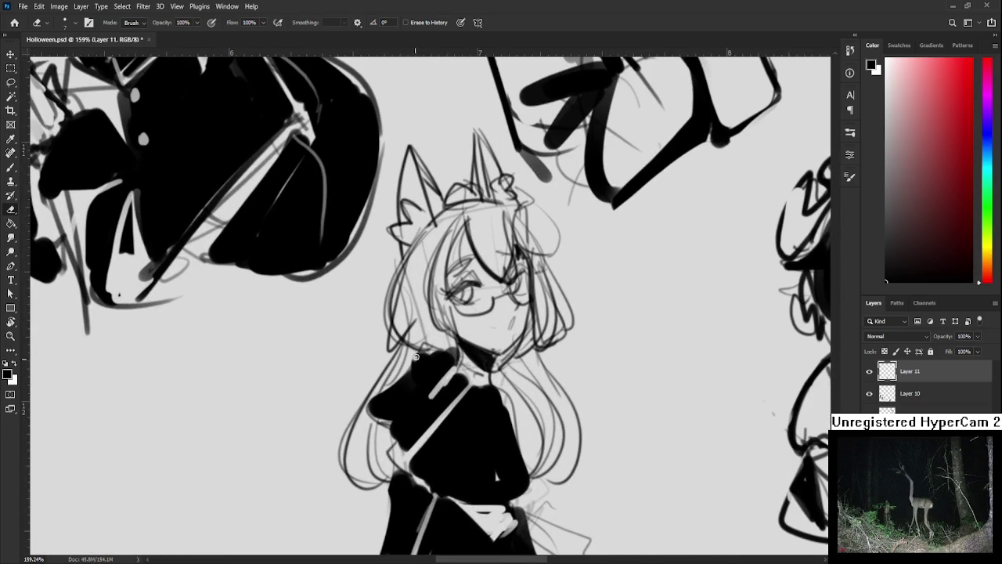
{"action": "key", "text": "b"}
{"action": "key", "text": "e"}
{"action": "left_click_drag", "start_coordinate": [445, 350], "coordinate": [452, 361]}
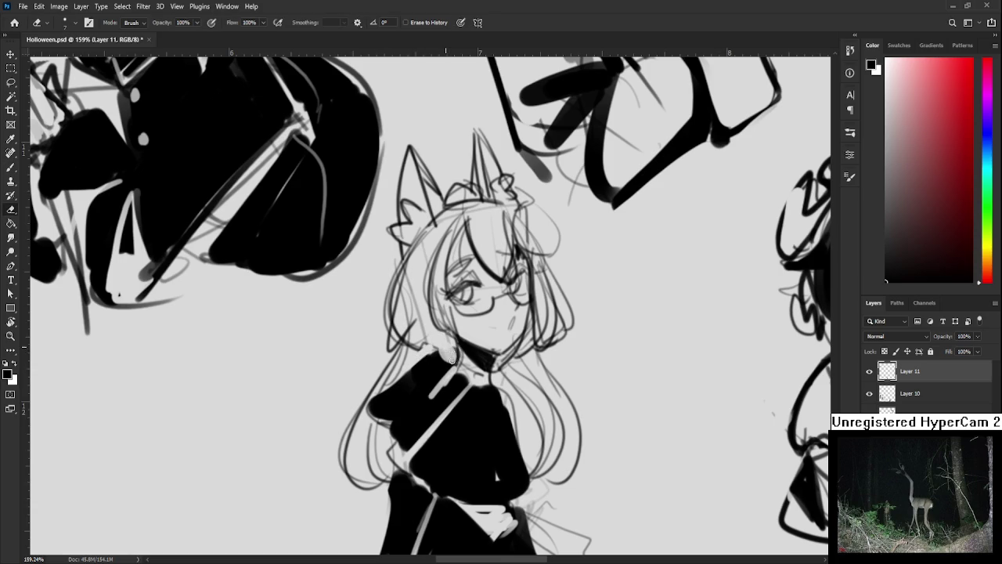
{"action": "key", "text": "b"}
{"action": "key", "text": "e"}
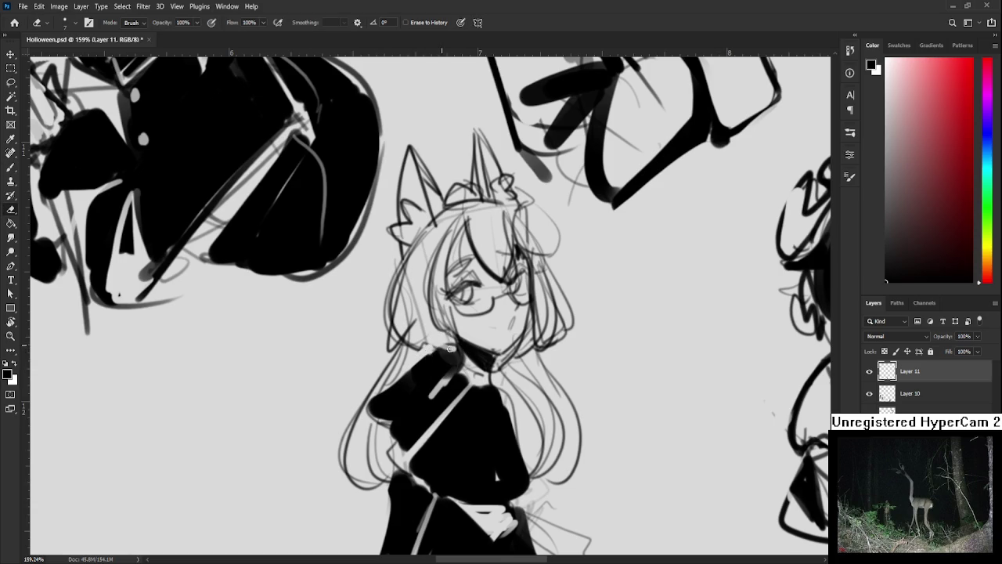
{"action": "scroll", "coordinate": [442, 350], "scroll_direction": "down", "scroll_amount": 4}
{"action": "scroll", "coordinate": [496, 338], "scroll_direction": "down", "scroll_amount": 3}
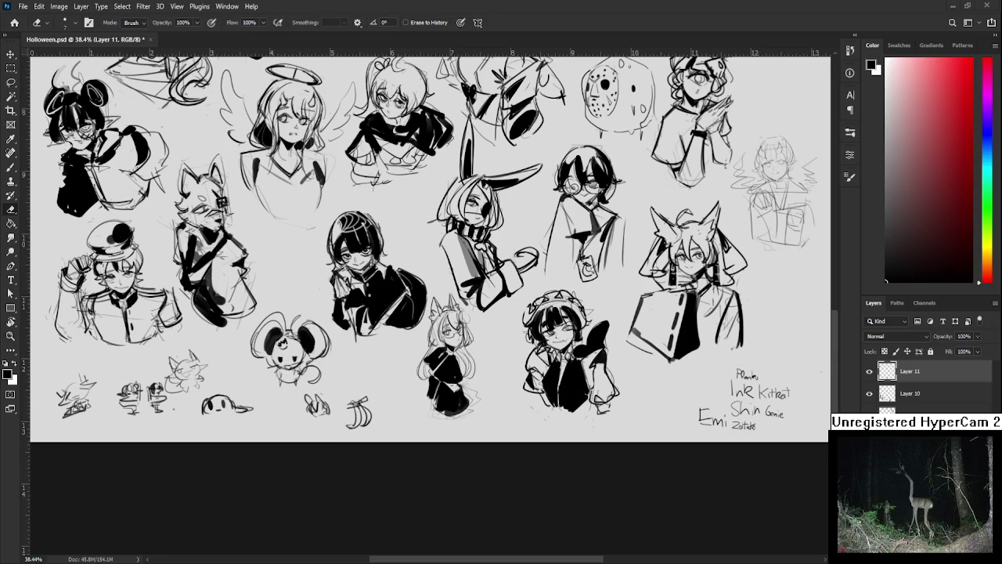
{"action": "scroll", "coordinate": [452, 383], "scroll_direction": "up", "scroll_amount": 2}
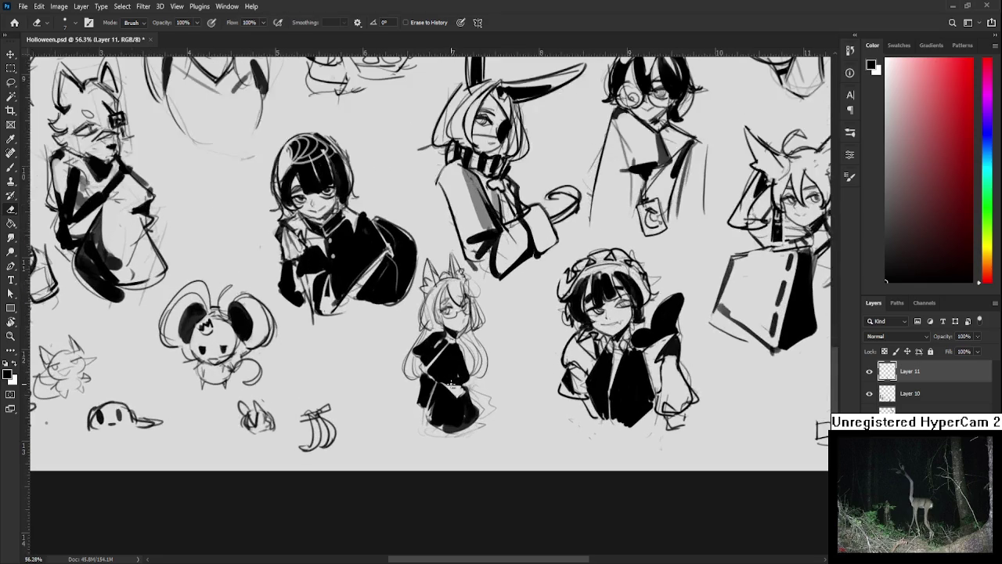
- Shrink the brush size from 45 to 20 for fine erasing
{"action": "key", "text": "b"}
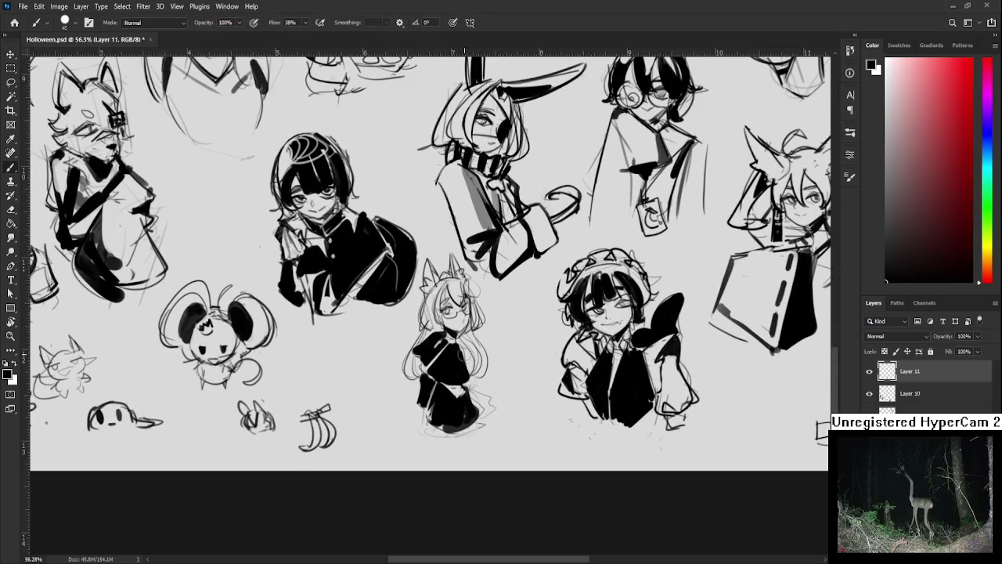
{"action": "key", "text": "bracketleft"}
{"action": "key", "text": "bracketleft"}
{"action": "key", "text": "bracketleft"}
{"action": "key", "text": "bracketleft"}
{"action": "key", "text": "bracketleft"}
{"action": "scroll", "coordinate": [449, 322], "scroll_direction": "down", "scroll_amount": 2}
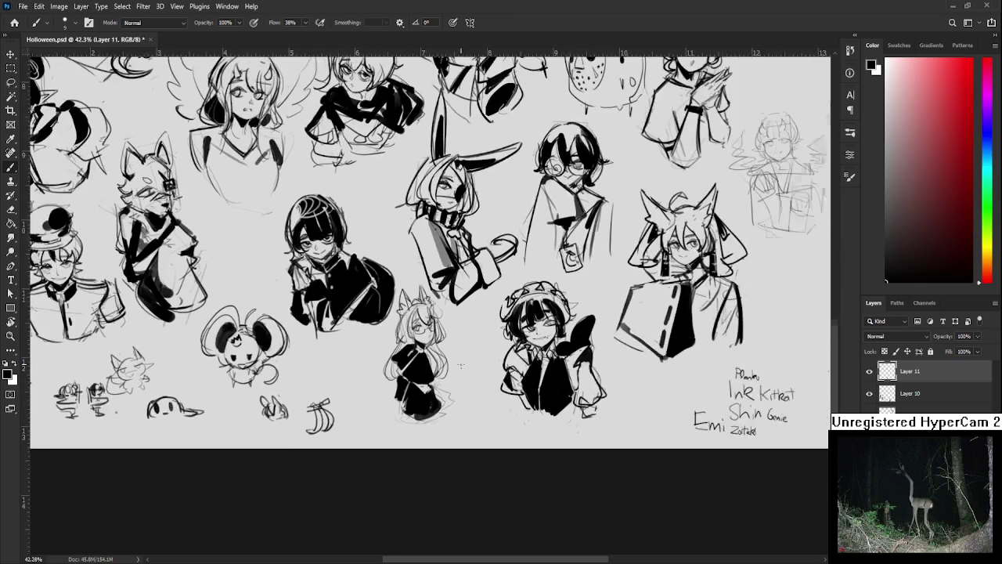
{"action": "scroll", "coordinate": [449, 323], "scroll_direction": "up", "scroll_amount": 4}
{"action": "key", "text": "e"}
- Erase small collar and waist marks, a thin chest line and light spots in the skirt
{"action": "left_click_drag", "start_coordinate": [368, 344], "coordinate": [376, 344]}
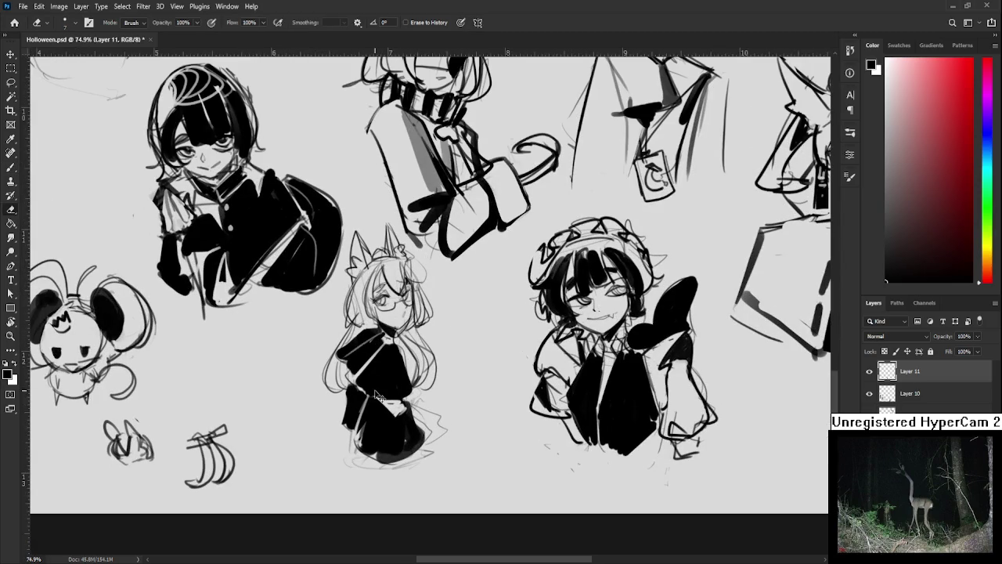
{"action": "mouse_move", "coordinate": [373, 388]}
{"action": "left_mouse_down"}
{"action": "mouse_move", "coordinate": [374, 398]}
{"action": "mouse_move", "coordinate": [409, 395]}
{"action": "left_mouse_up"}
{"action": "mouse_move", "coordinate": [391, 352]}
{"action": "left_mouse_down"}
{"action": "mouse_move", "coordinate": [383, 396]}
{"action": "mouse_move", "coordinate": [396, 342]}
{"action": "left_mouse_up"}
{"action": "left_click_drag", "start_coordinate": [379, 403], "coordinate": [375, 443]}
{"action": "left_click_drag", "start_coordinate": [382, 429], "coordinate": [373, 449]}
{"action": "scroll", "coordinate": [394, 405], "scroll_direction": "down", "scroll_amount": 2}
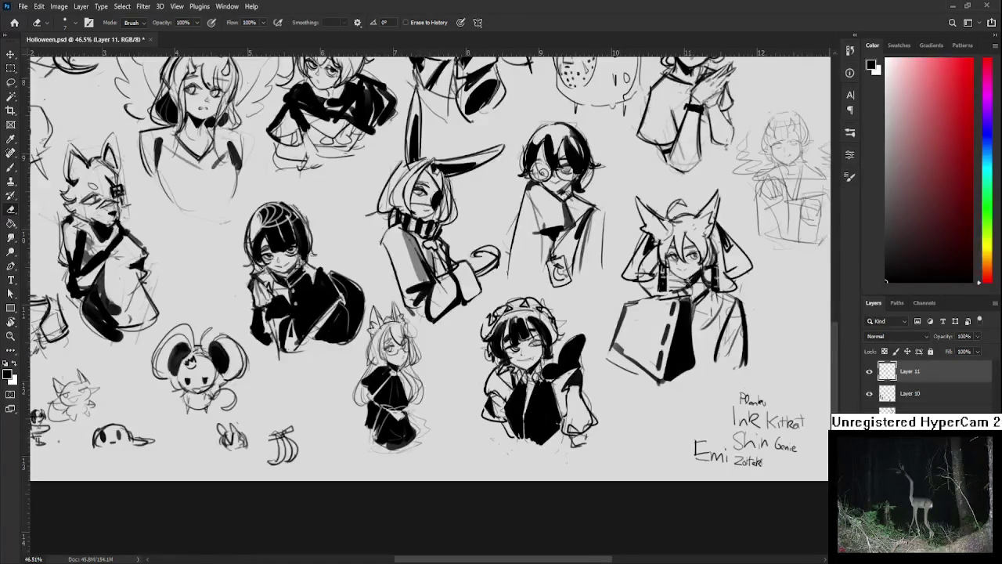